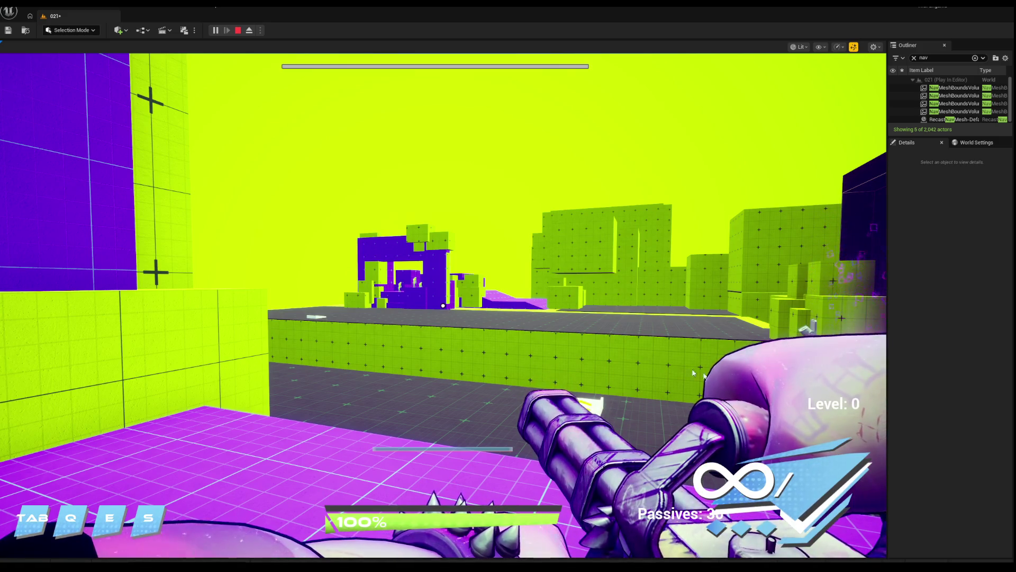
Walk the player forward with W, then eject to a free editor camera with F8.
left_click(644, 345)
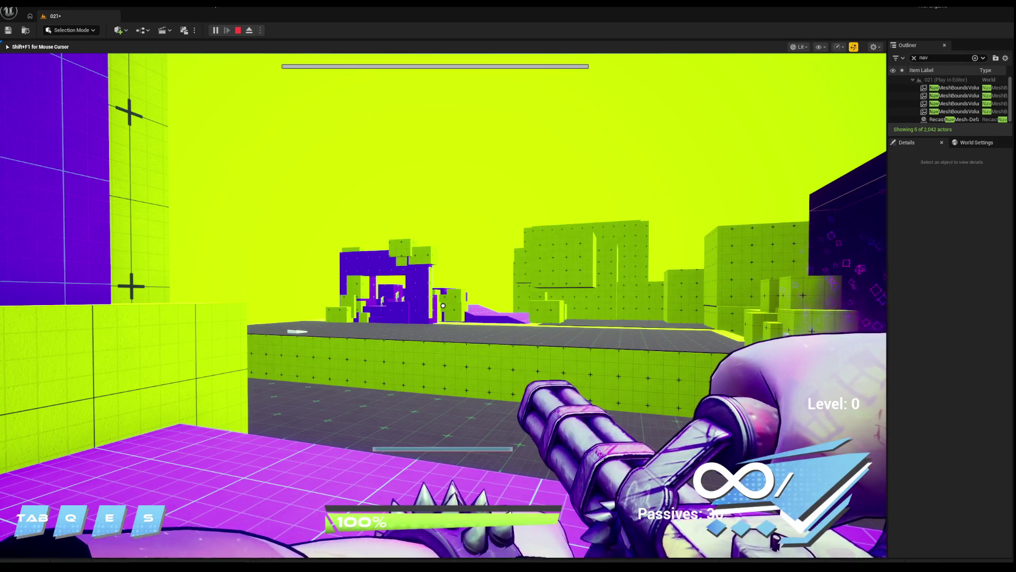
key("w")
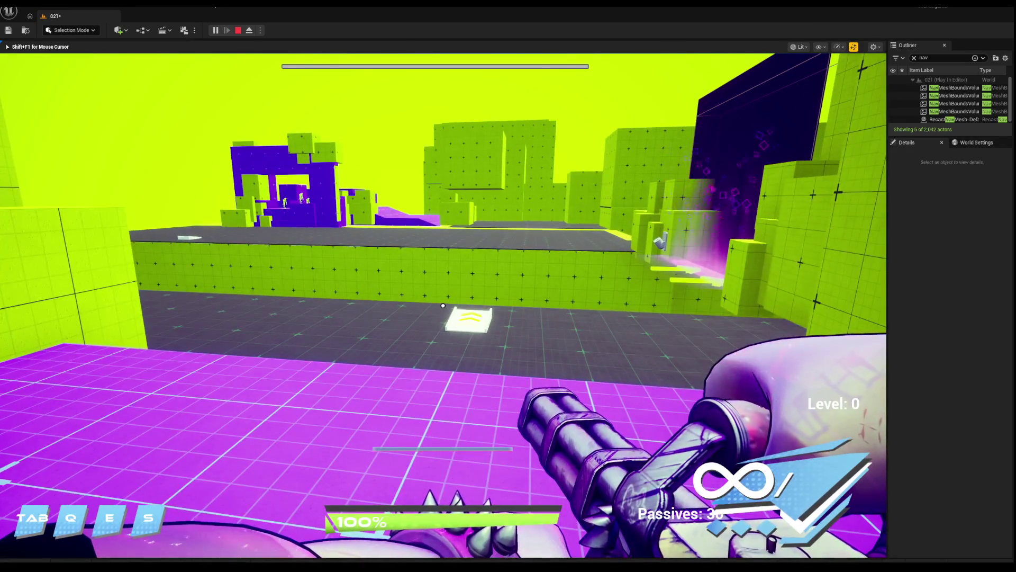
key("F8")
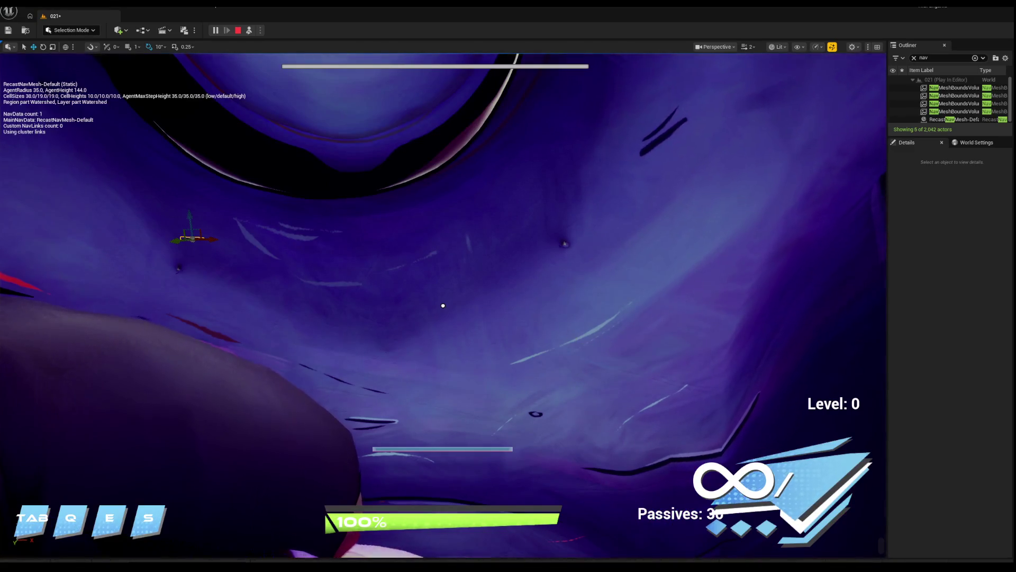
Pull the camera back, add a Text Render Actor beside the character from Quick Add, and widen Details.
key("s")
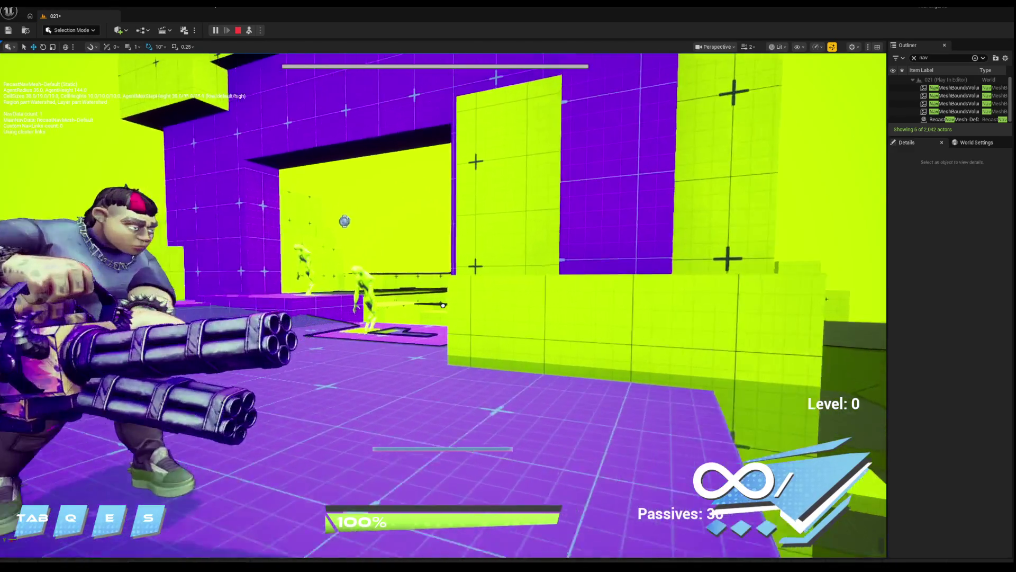
key("s")
scroll(202, 98, "down", 3)
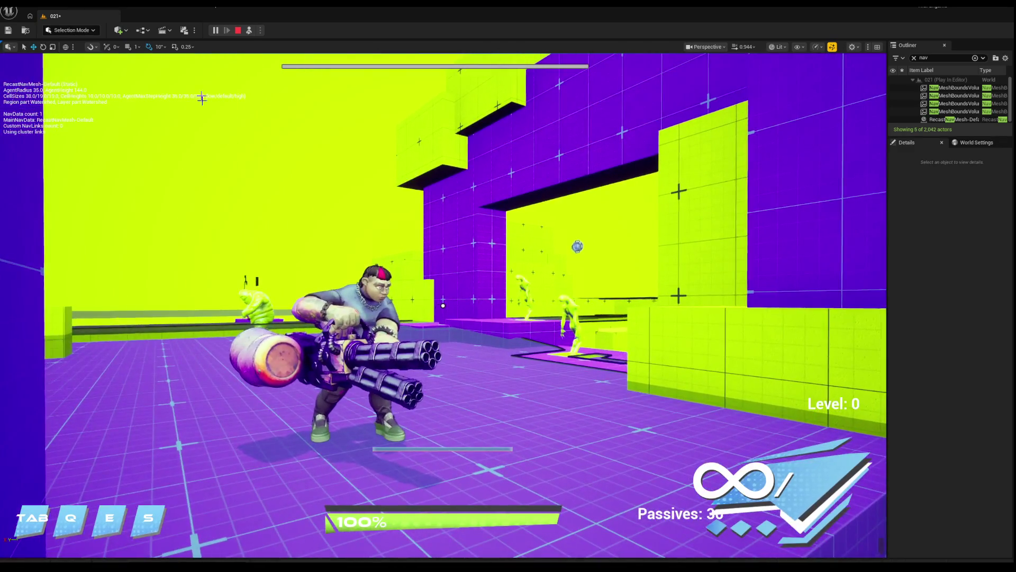
left_click(120, 30)
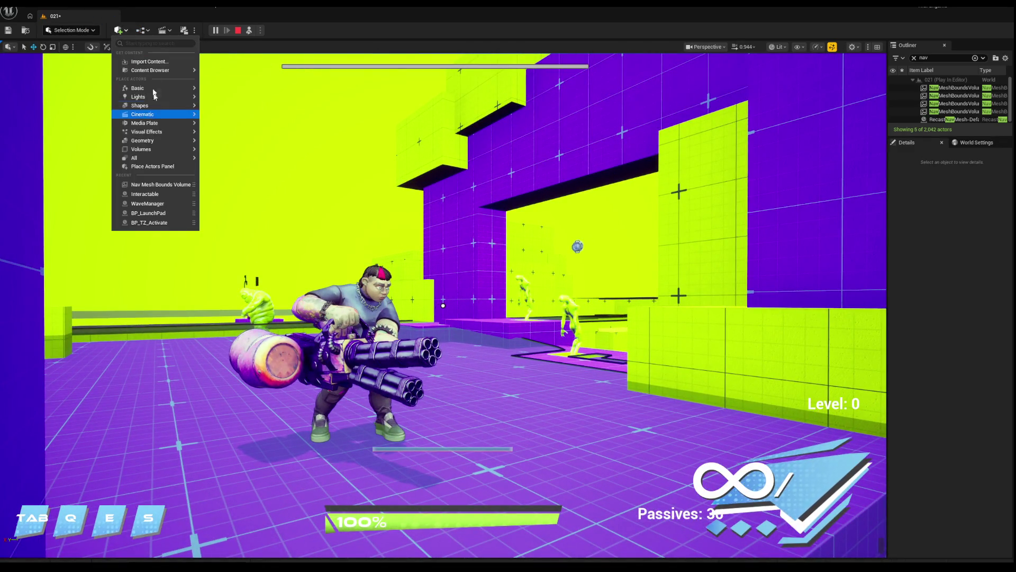
type("tes")
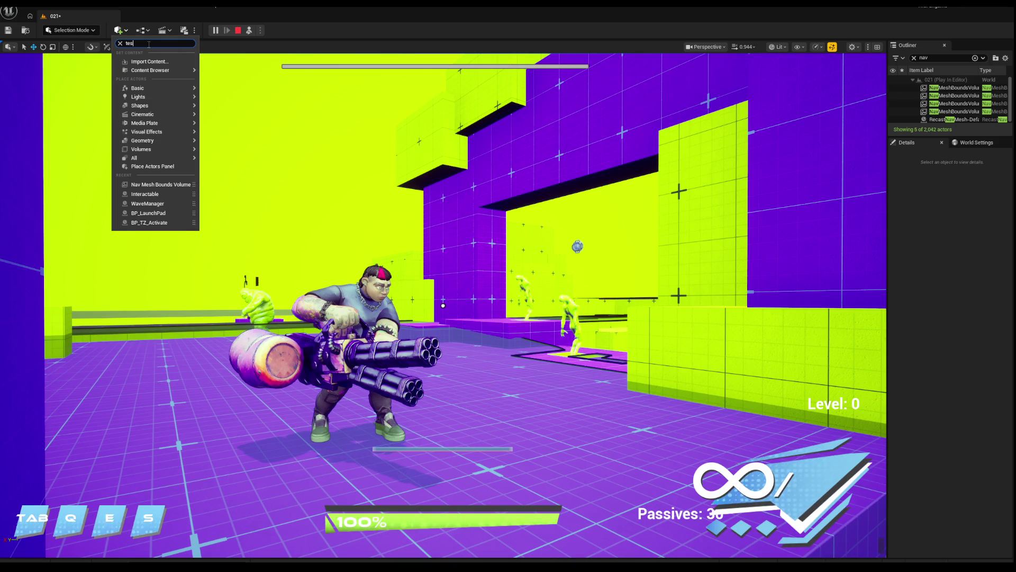
type("t")
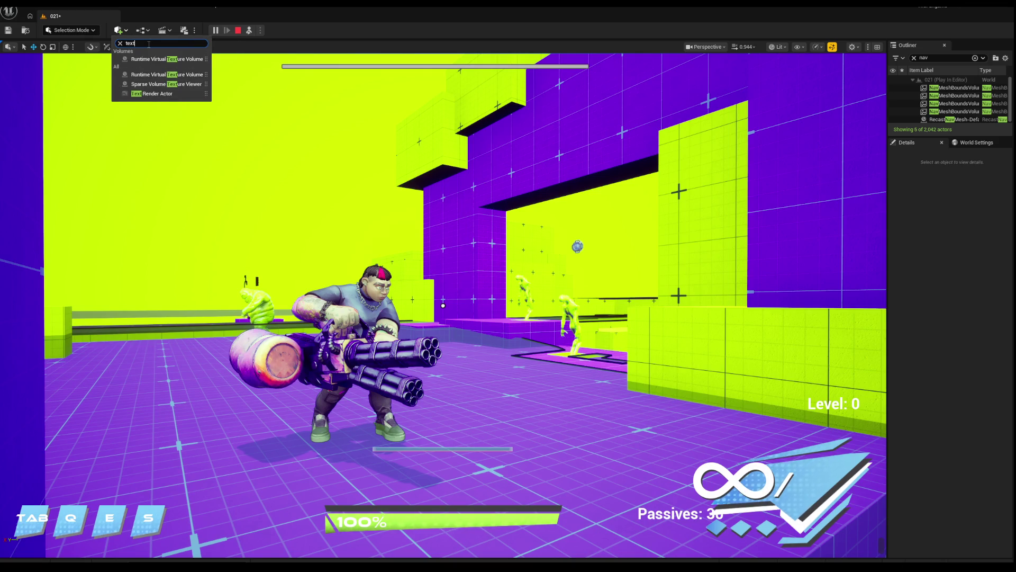
mouse_move(215, 120)
left_mouse_down()
mouse_move(415, 395)
mouse_move(493, 375)
left_mouse_up()
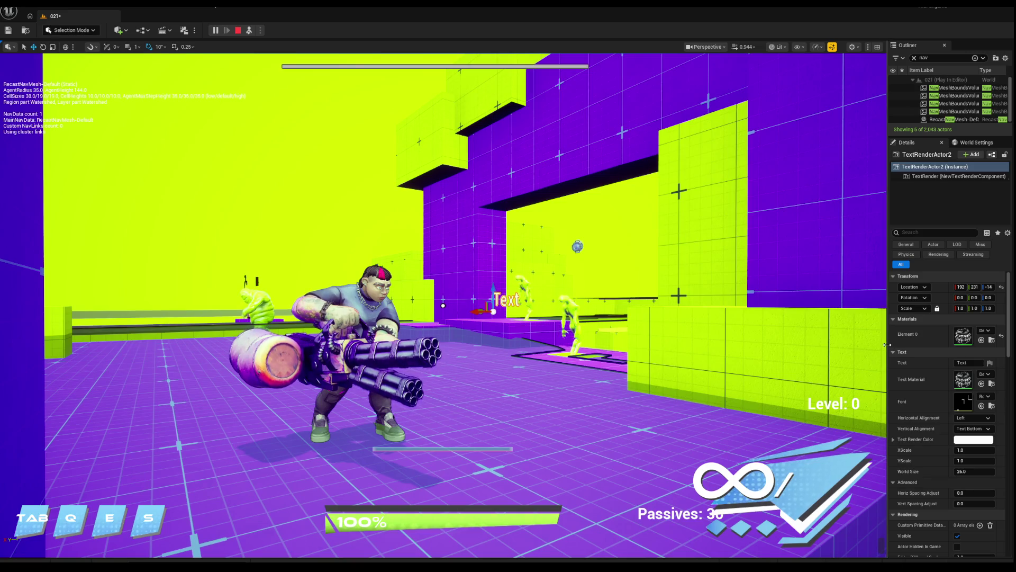
left_click_drag(888, 345, 770, 344)
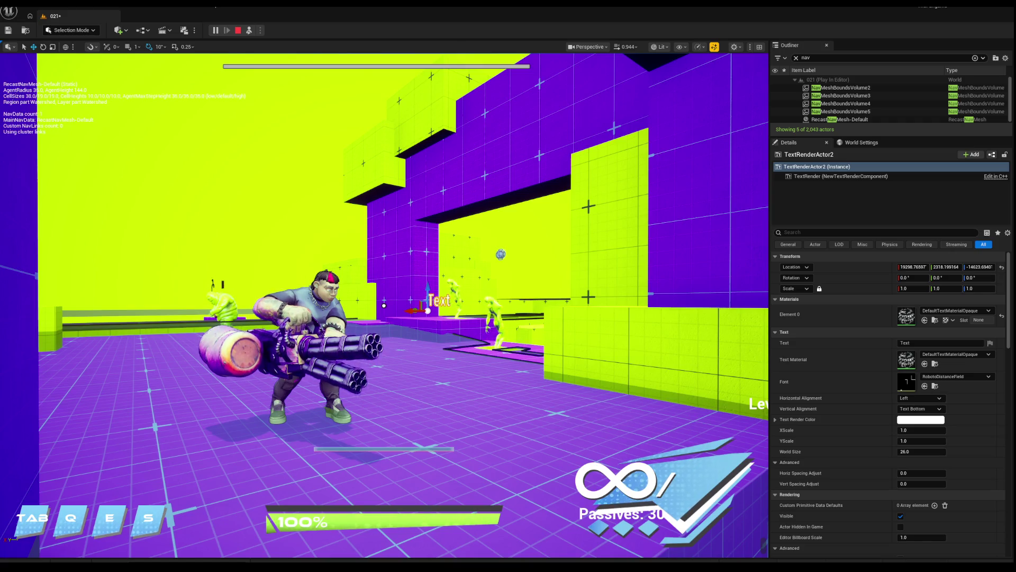
Set the 3D text to read 'went to make food'.
left_click(899, 343)
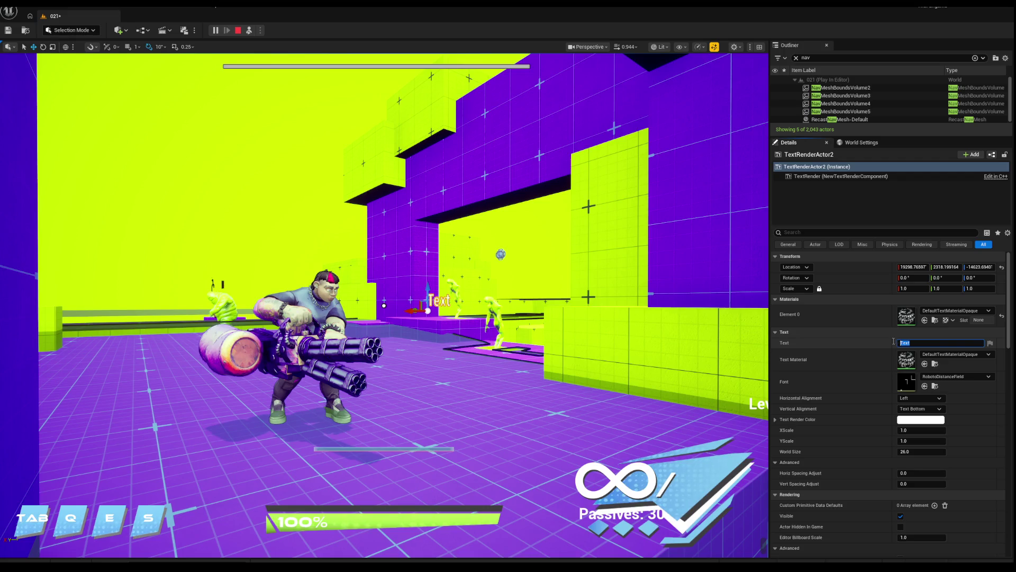
type("went to make food")
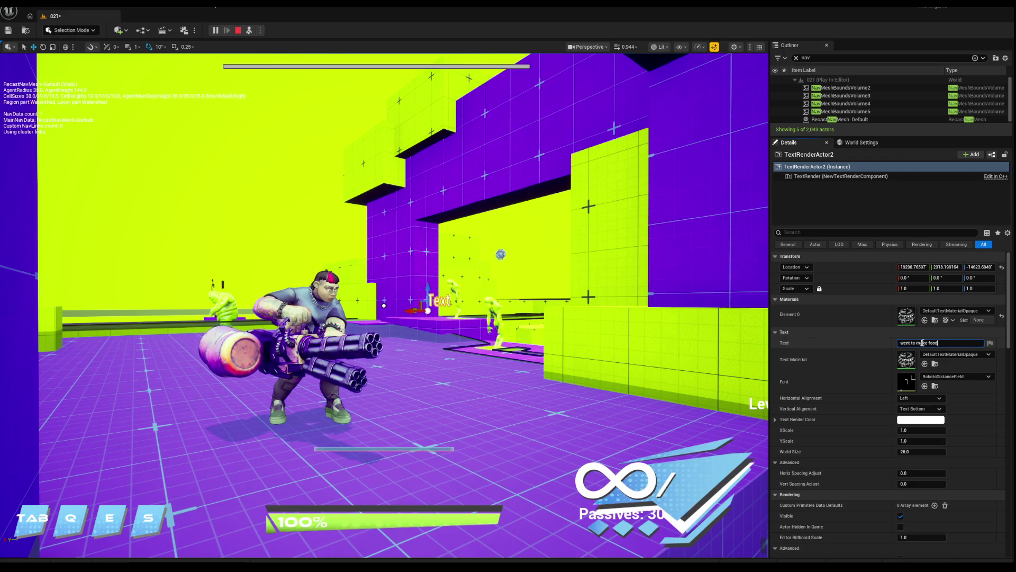
key("Return")
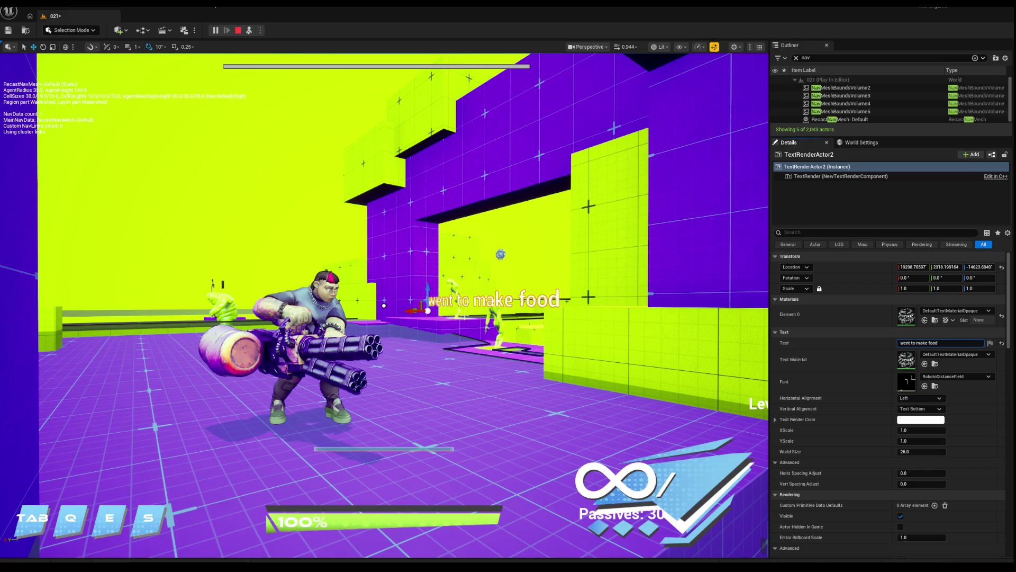
key("Return")
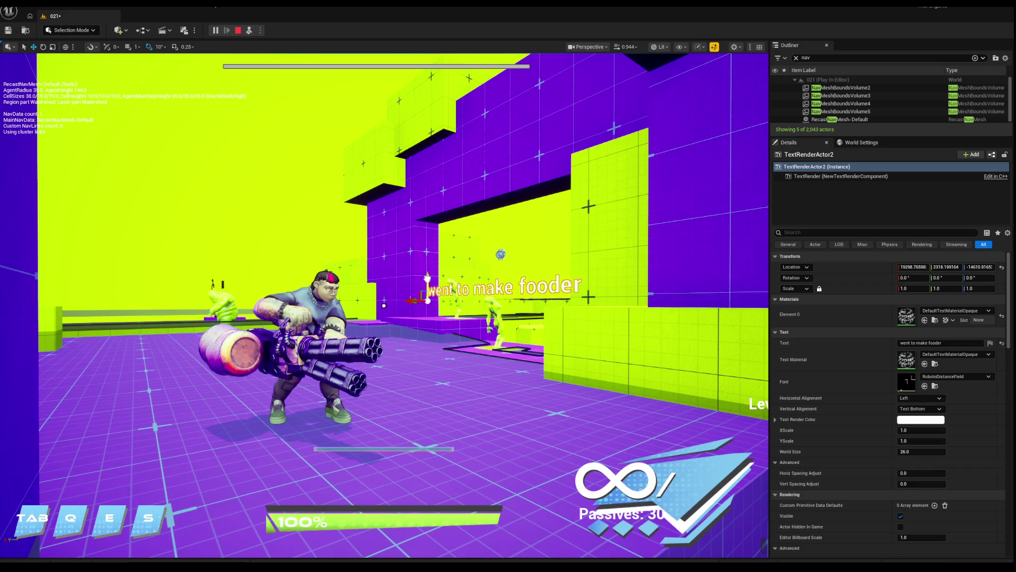
Scale the text actor up so it stretches across the purple wall.
key("r")
mouse_move(426, 291)
left_mouse_down()
mouse_move(427, 254)
mouse_move(420, 317)
mouse_move(477, 310)
mouse_move(408, 307)
left_mouse_up()
key("w")
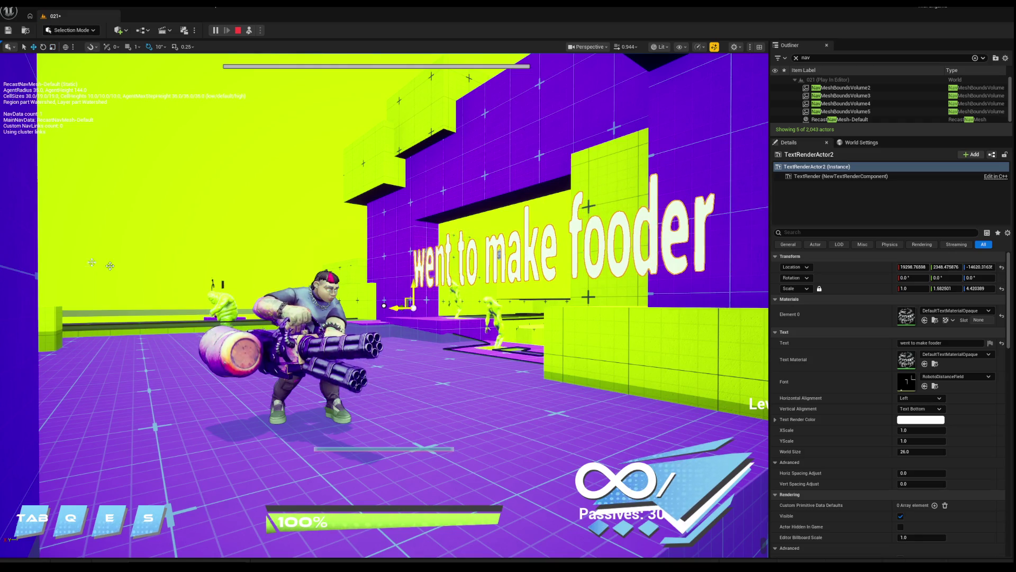
Add 'BR' to the text and slide the actor along the wall.
left_click(945, 343)
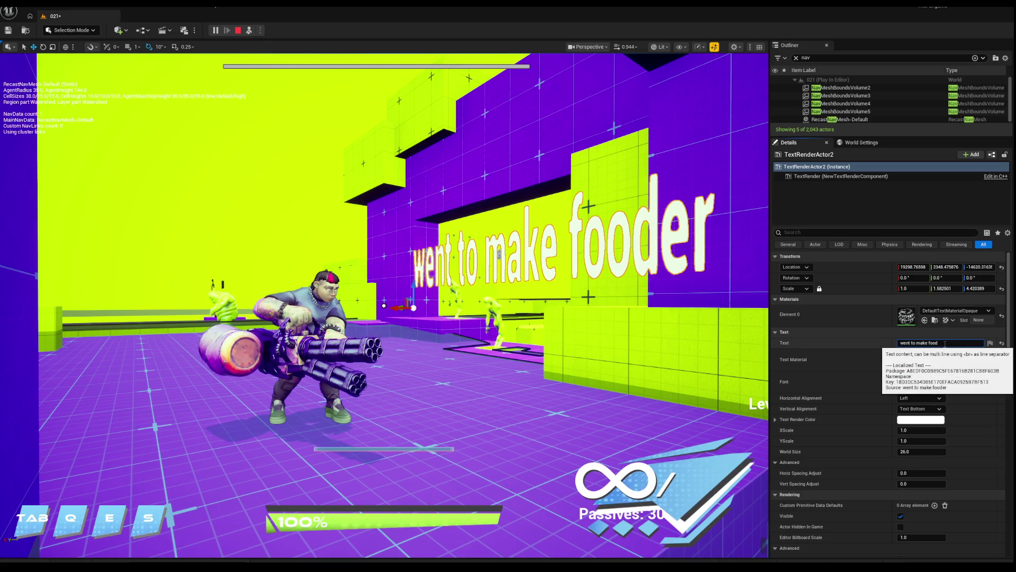
type(" BRB")
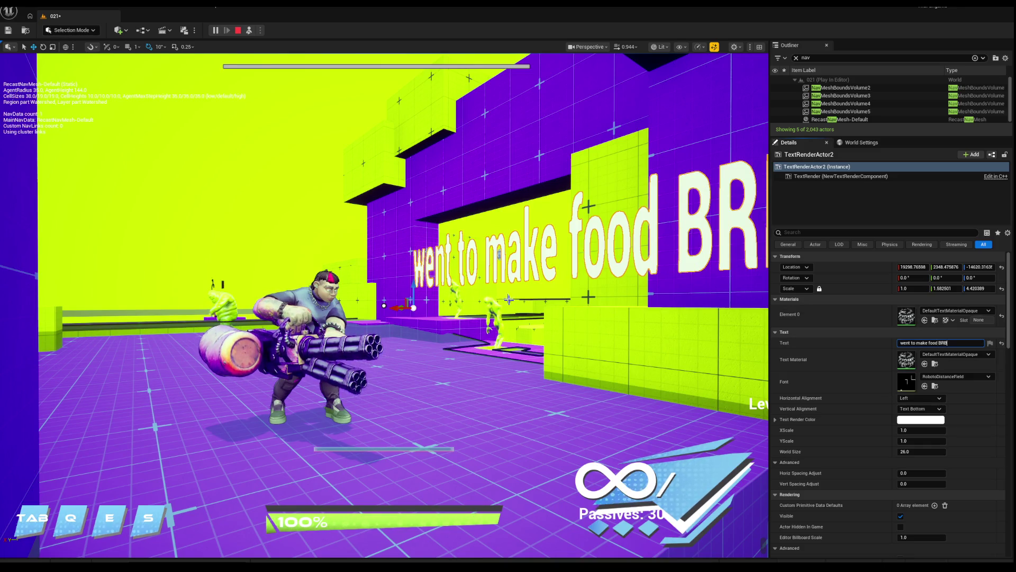
left_click_drag(423, 292, 396, 301)
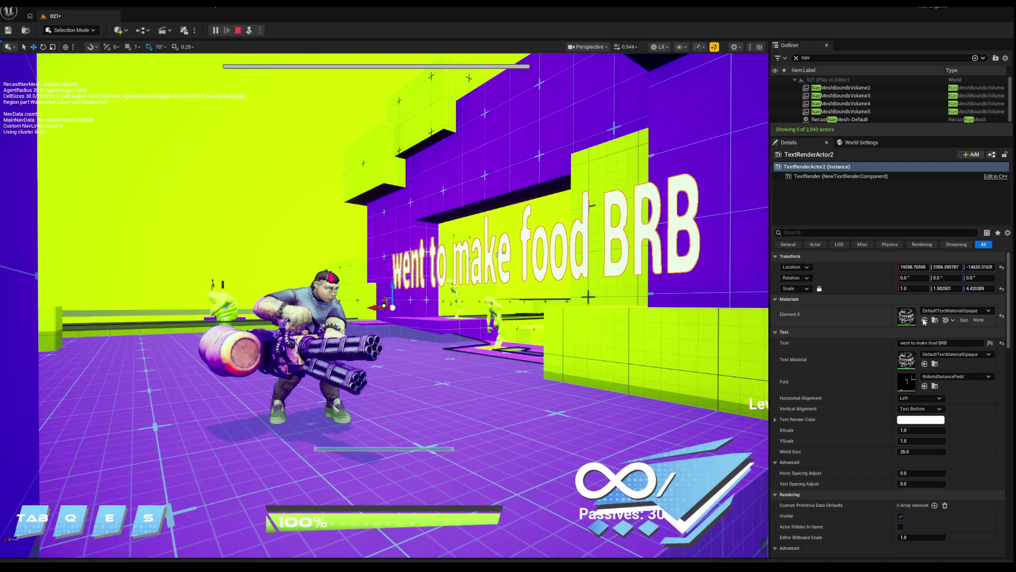
left_click(902, 343)
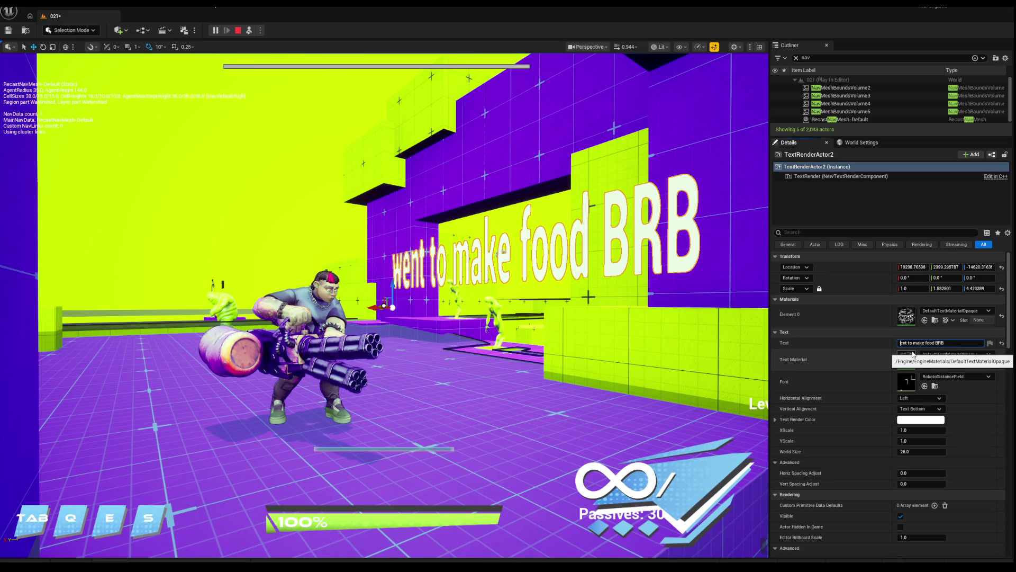
left_click(659, 176)
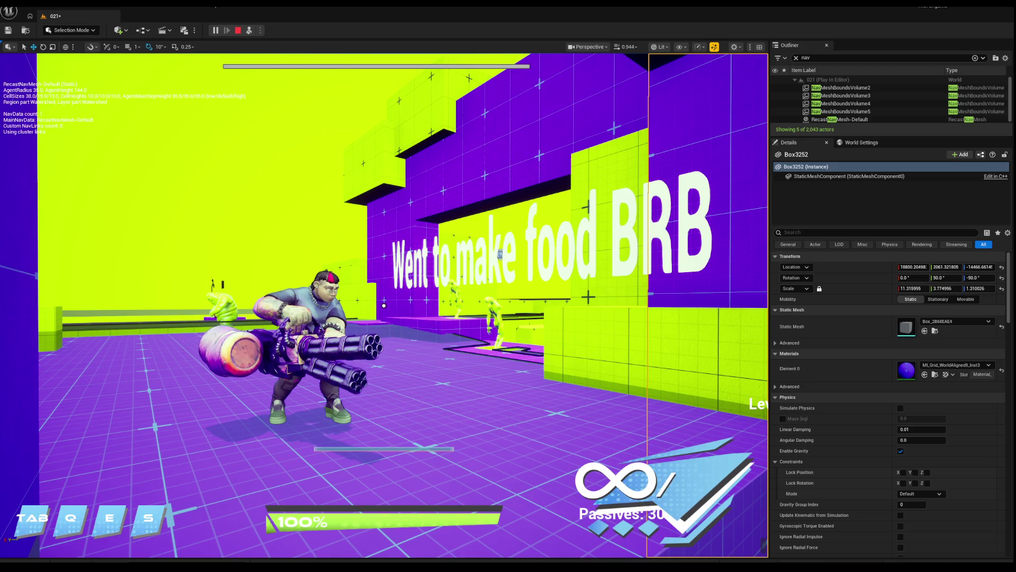
Switch from the running level to the Chess.com browser window with Alt+Tab.
key("super")
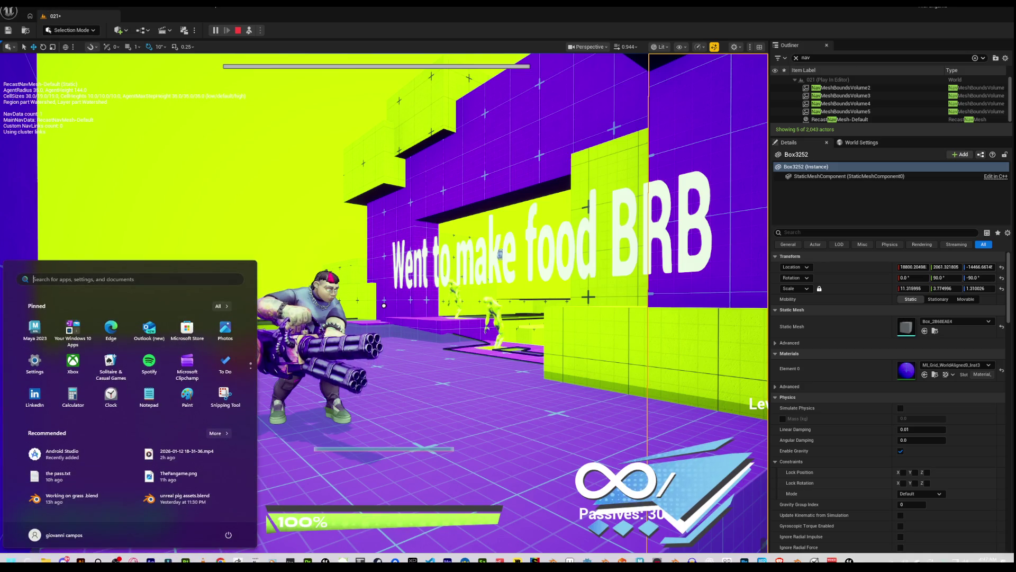
key("super")
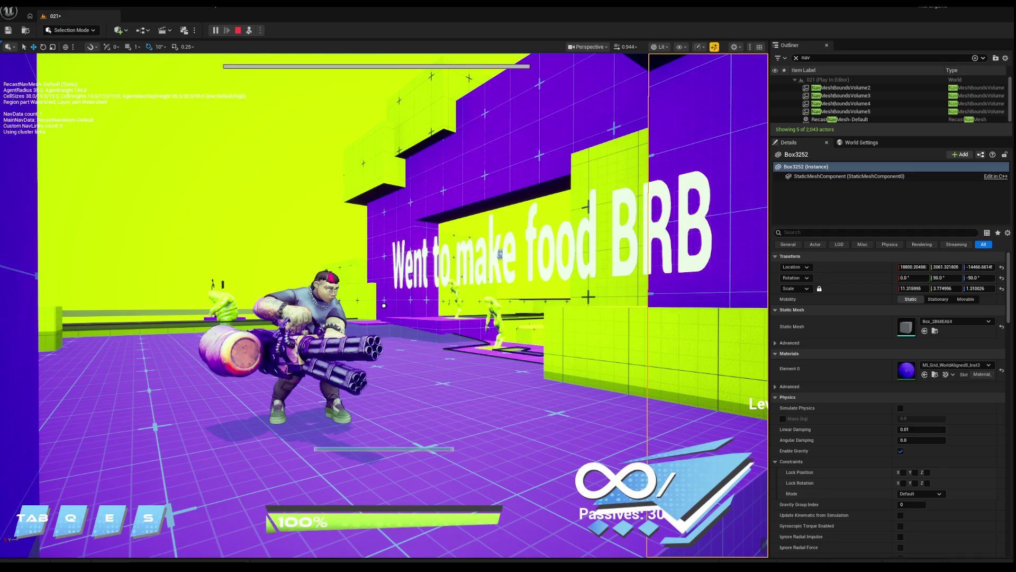
key("alt+Tab")
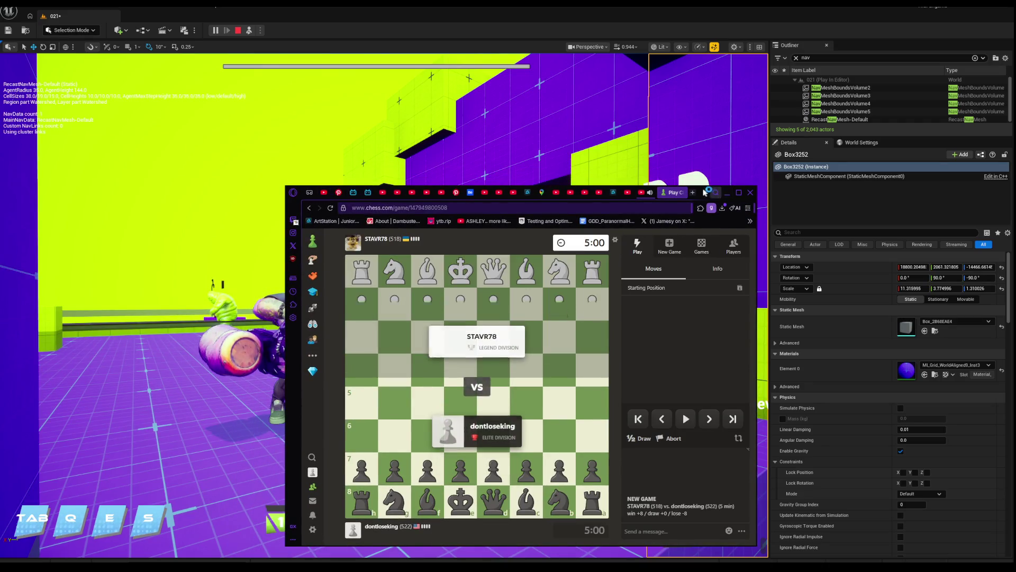
Reposition and resize the chess browser window so it fits fully on screen.
left_click_drag(703, 193, 374, 153)
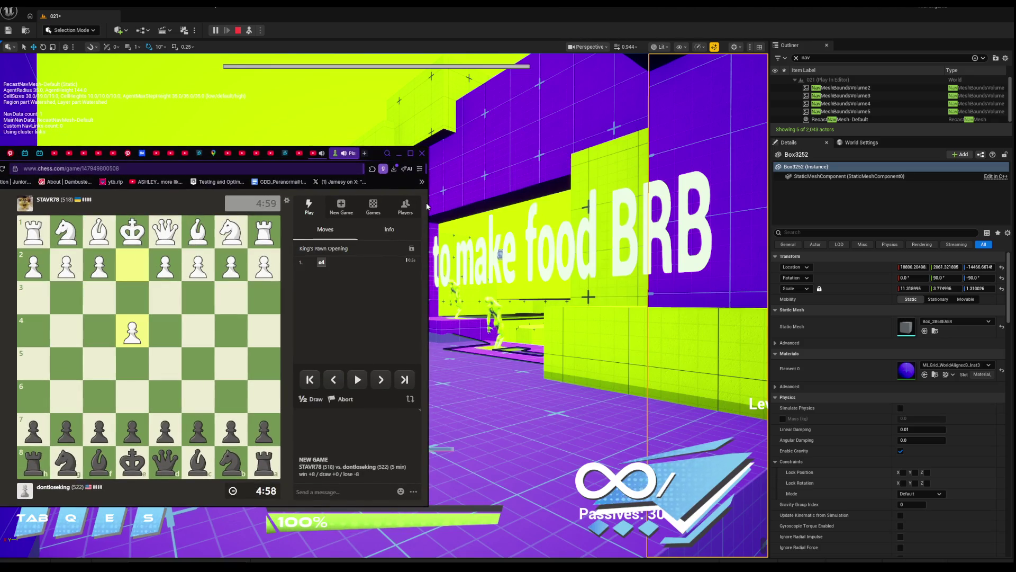
left_click_drag(427, 201, 249, 190)
mouse_move(199, 153)
left_mouse_down()
mouse_move(286, 127)
mouse_move(270, 126)
left_mouse_up()
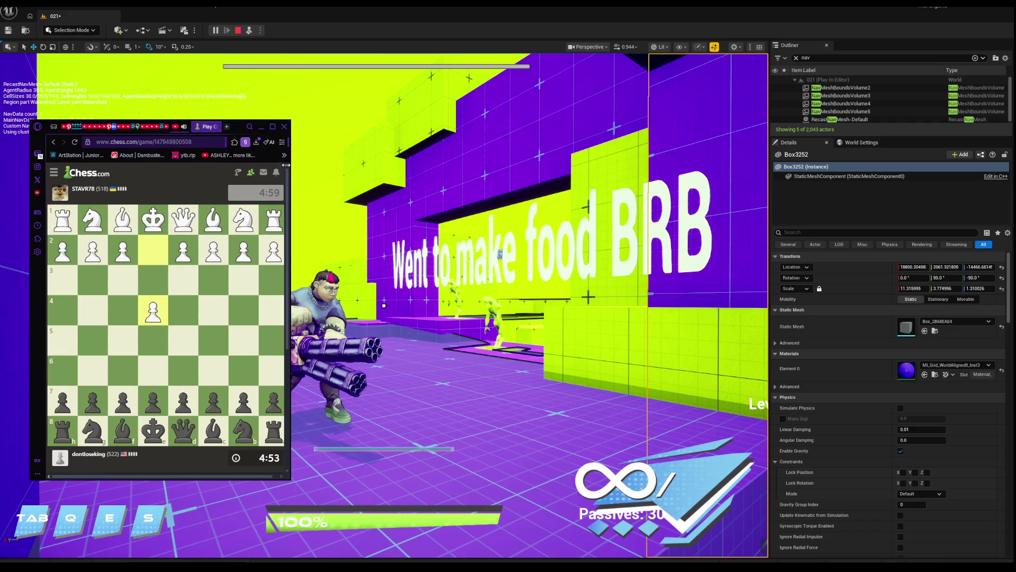
left_click(328, 169)
scroll(402, 273, "up", 3)
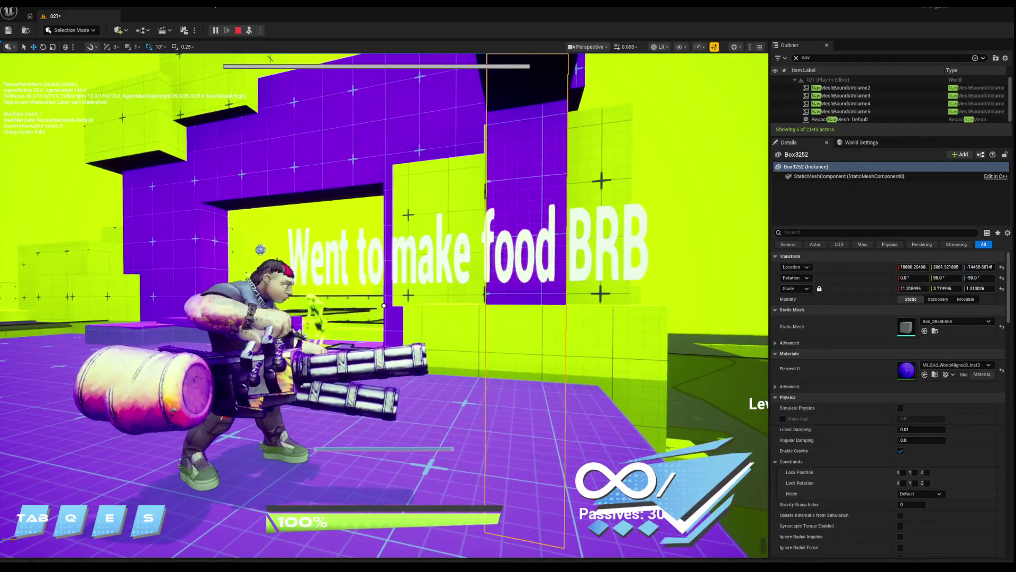
key("super")
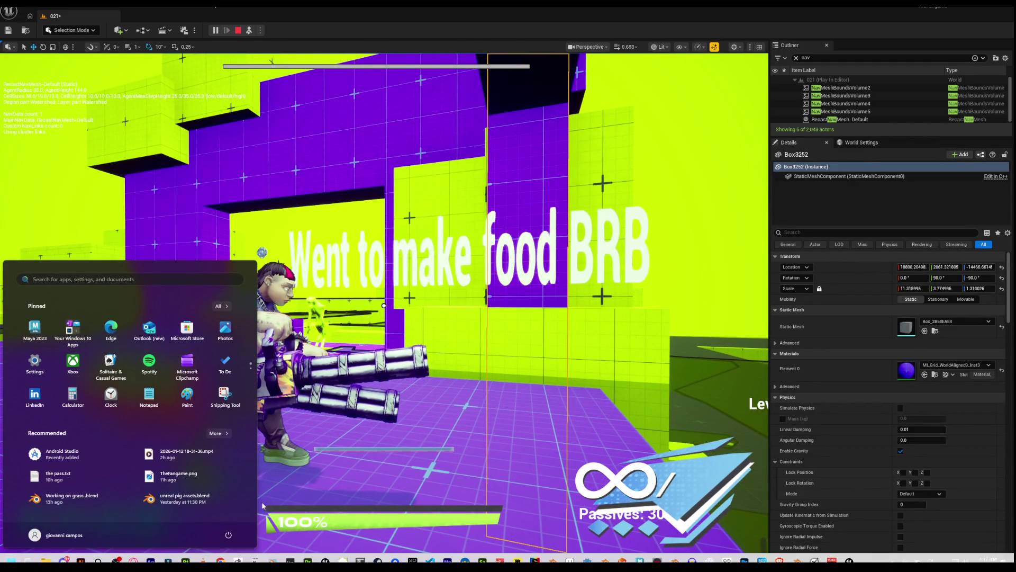
left_click(220, 560)
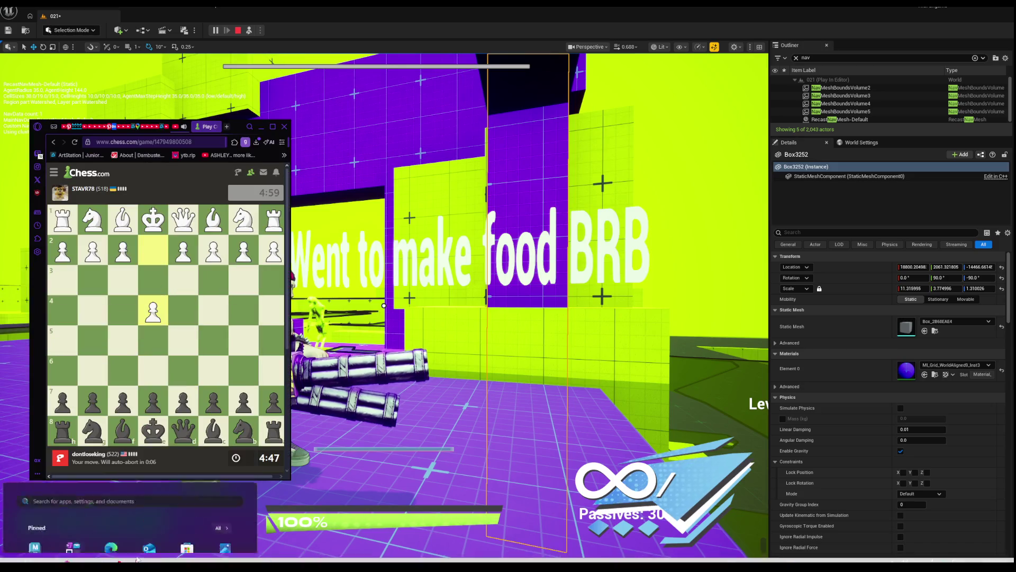
left_click_drag(236, 125, 224, 127)
Play d5, e6 and f6, then develop the b8 knight to c6.
left_click_drag(172, 404, 172, 345)
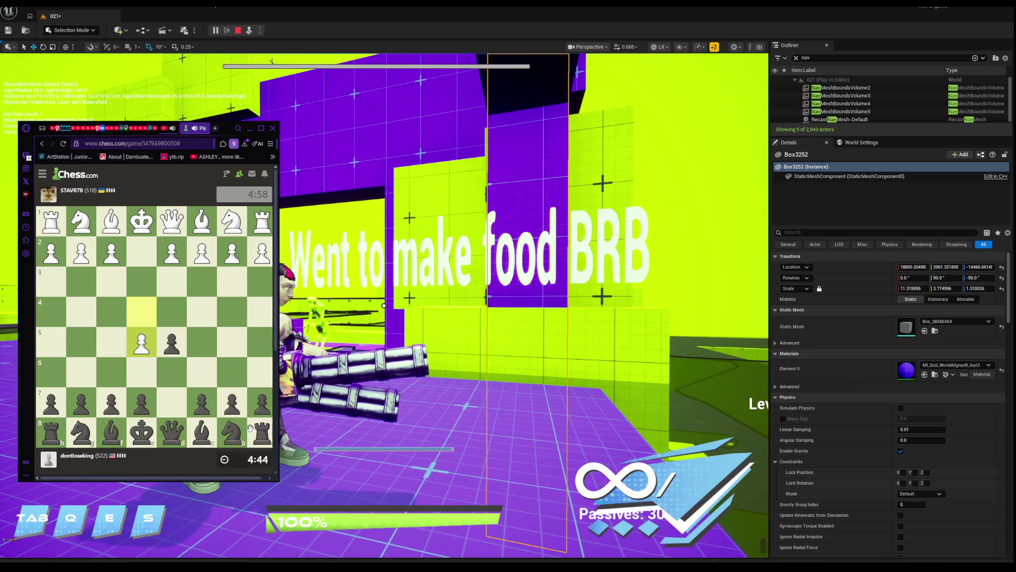
left_click_drag(141, 404, 143, 372)
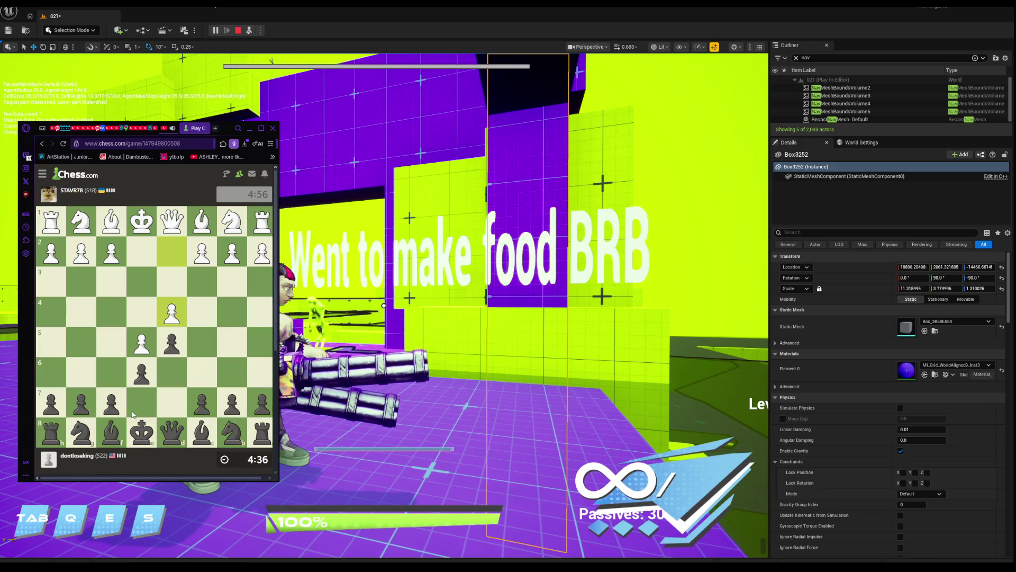
left_click_drag(111, 402, 111, 373)
left_click_drag(142, 432, 113, 377)
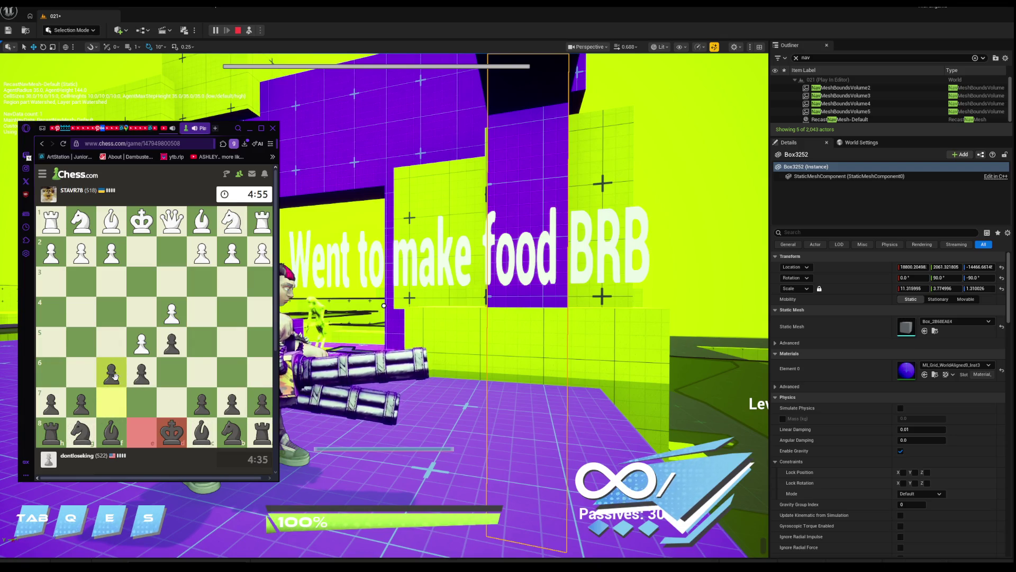
left_click_drag(172, 432, 113, 376)
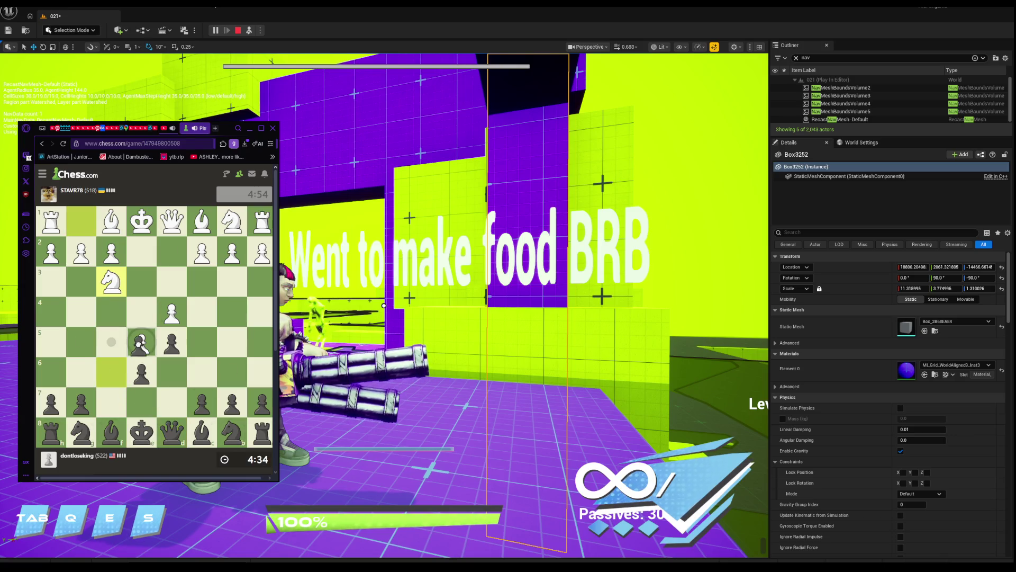
mouse_move(230, 431)
left_mouse_down()
mouse_move(218, 427)
mouse_move(202, 372)
left_mouse_up()
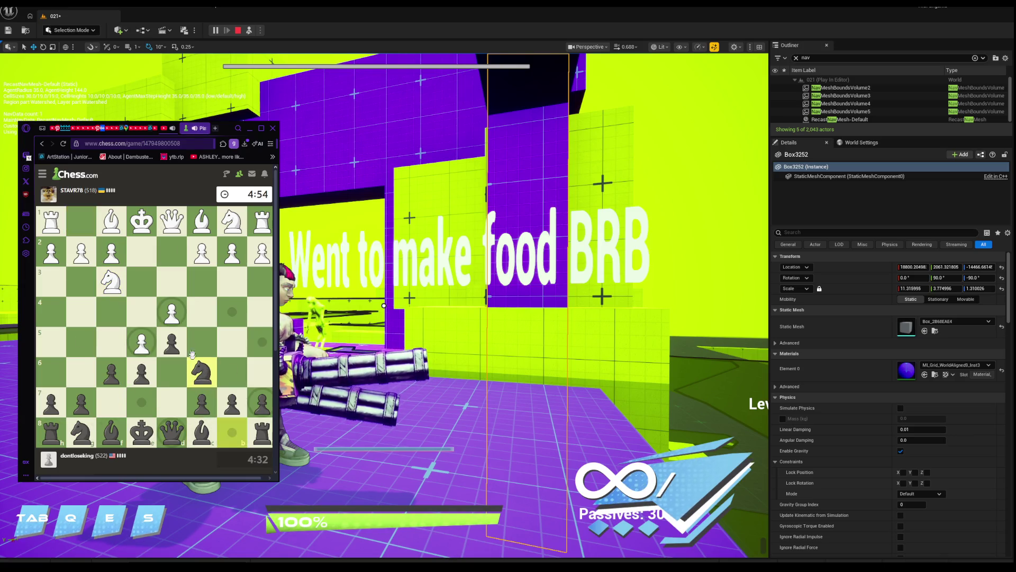
Draw analysis arrows and marks, then recapture on f6 with the queen.
right_click(171, 313)
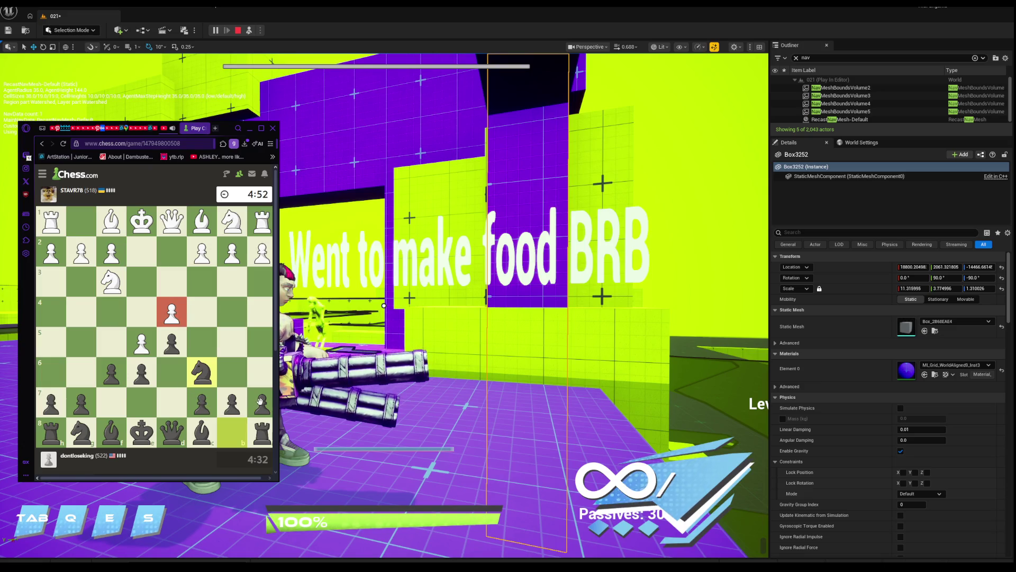
left_click(226, 404)
left_click_drag(132, 242, 202, 281)
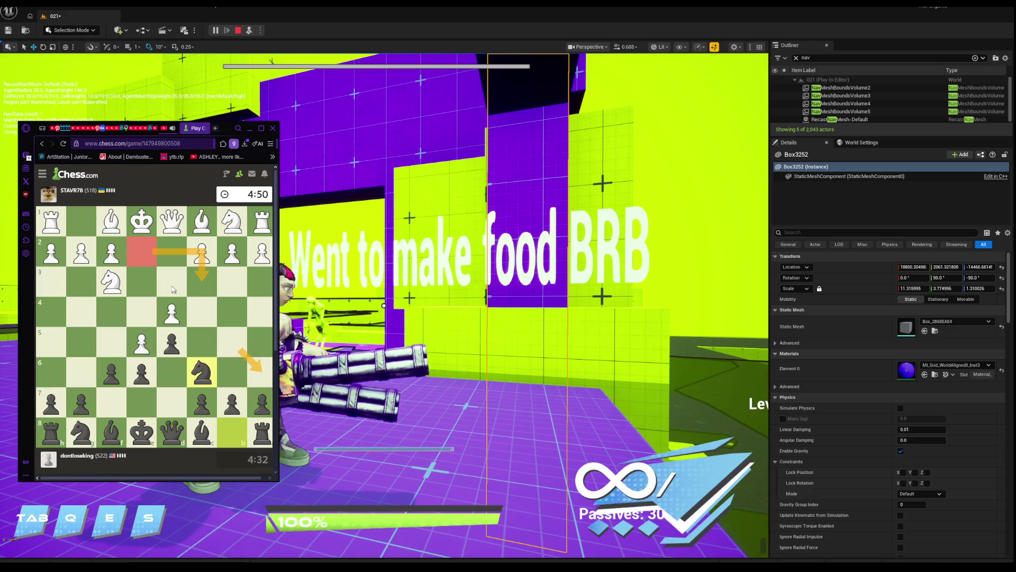
right_click(111, 221)
left_click_drag(231, 342, 248, 377)
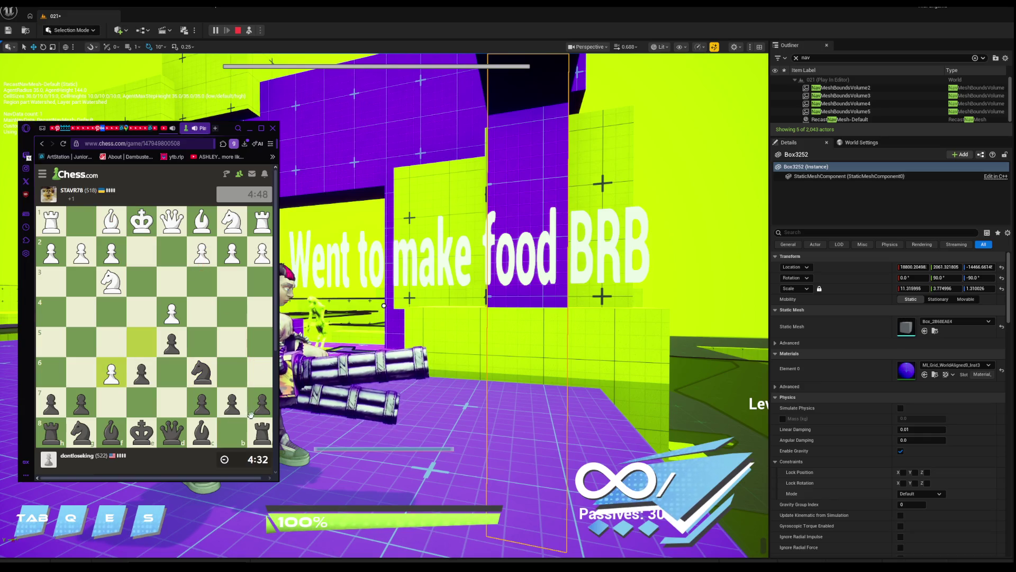
left_click_drag(172, 431, 112, 372)
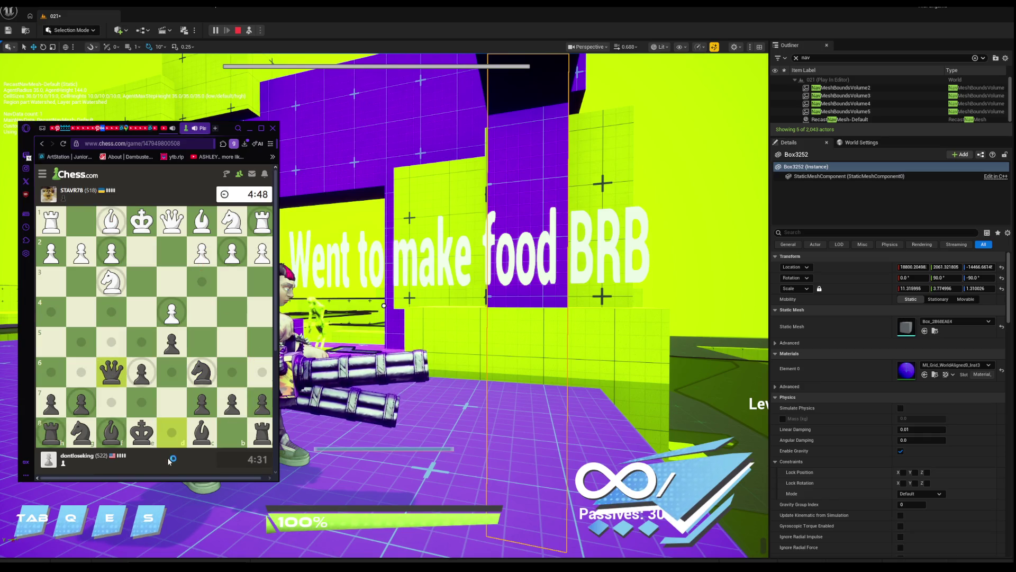
Sketch arrows for White's knight and bishop, then push the h7 pawn to h6.
left_click(141, 402)
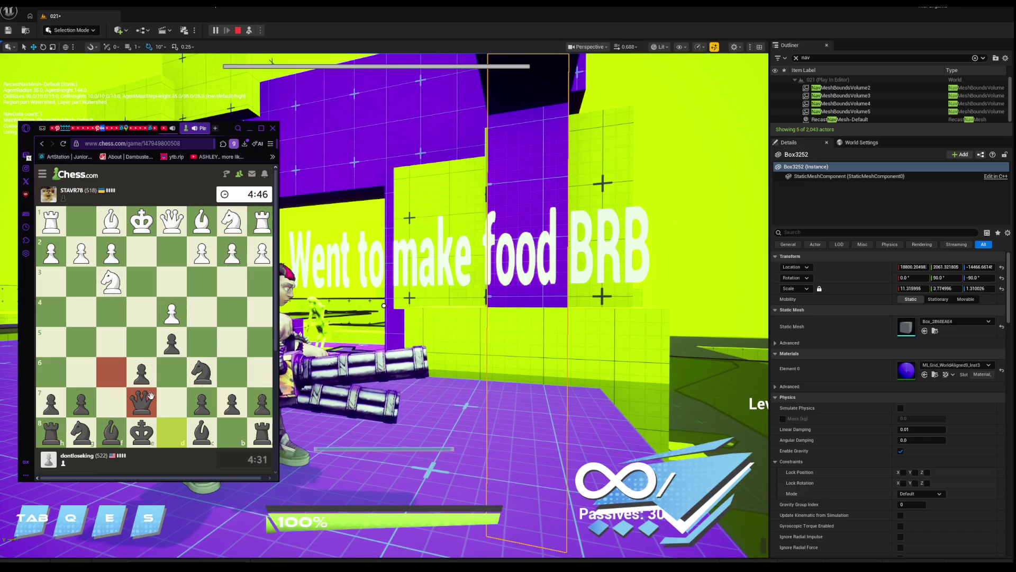
right_click(224, 395)
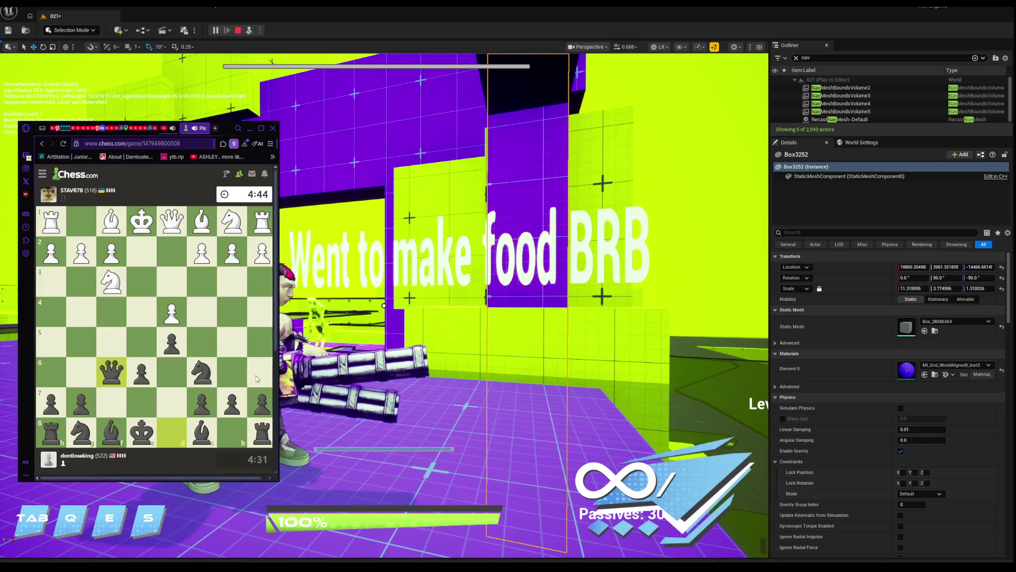
left_click_drag(141, 259, 231, 341)
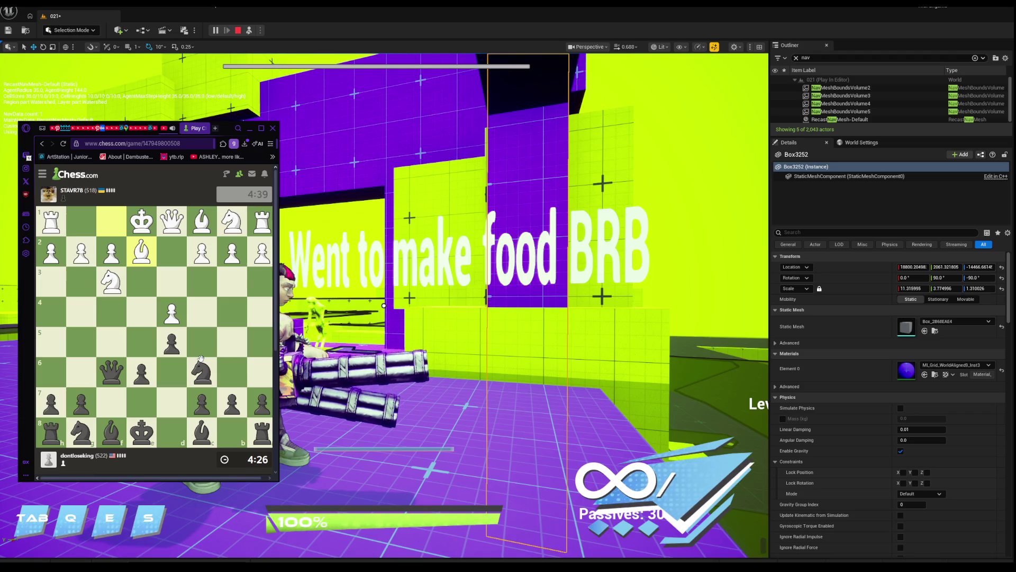
right_click(111, 280)
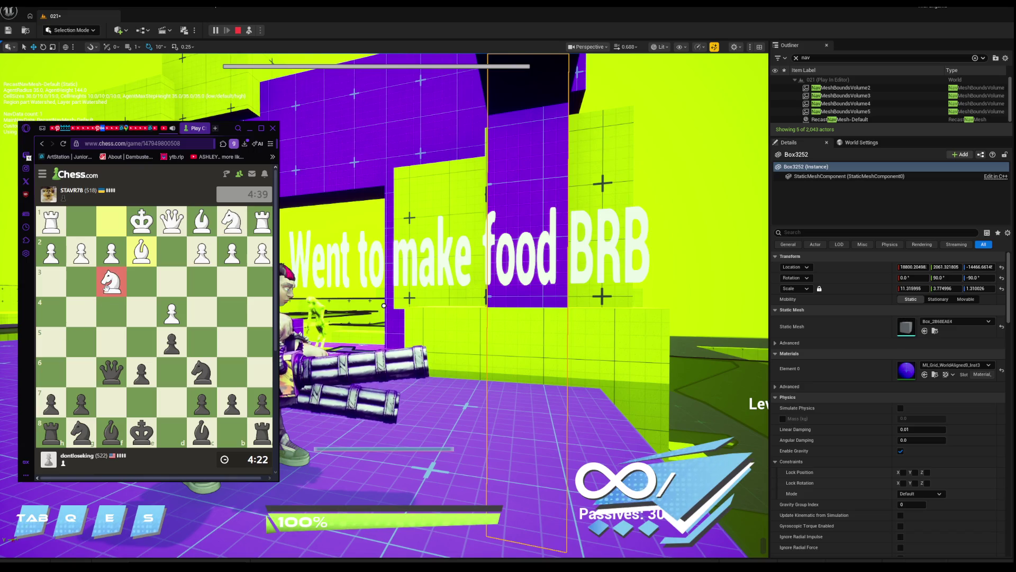
mouse_move(111, 281)
left_mouse_down()
mouse_move(68, 307)
mouse_move(103, 289)
mouse_move(85, 341)
left_mouse_up()
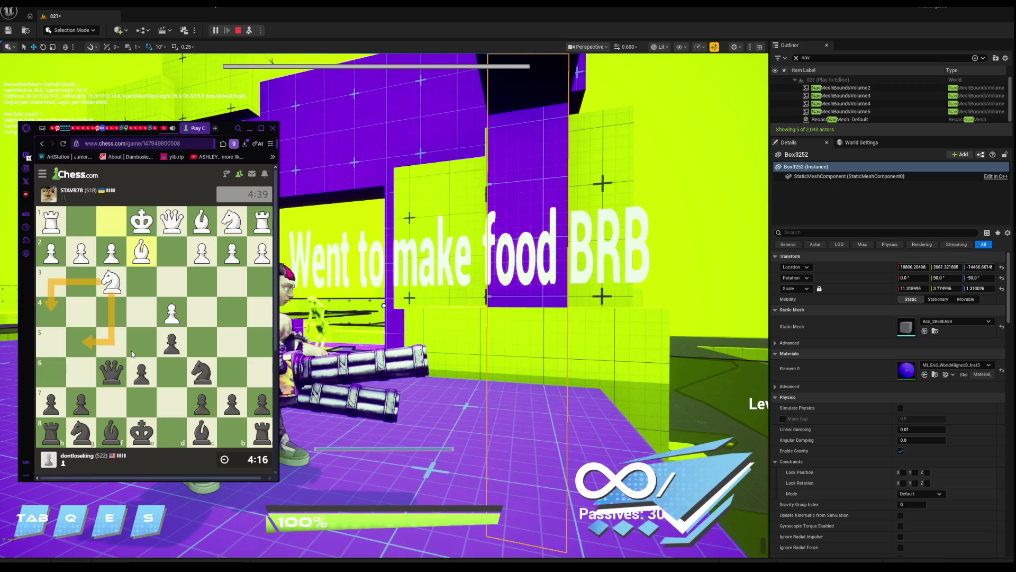
left_click_drag(198, 238, 84, 340)
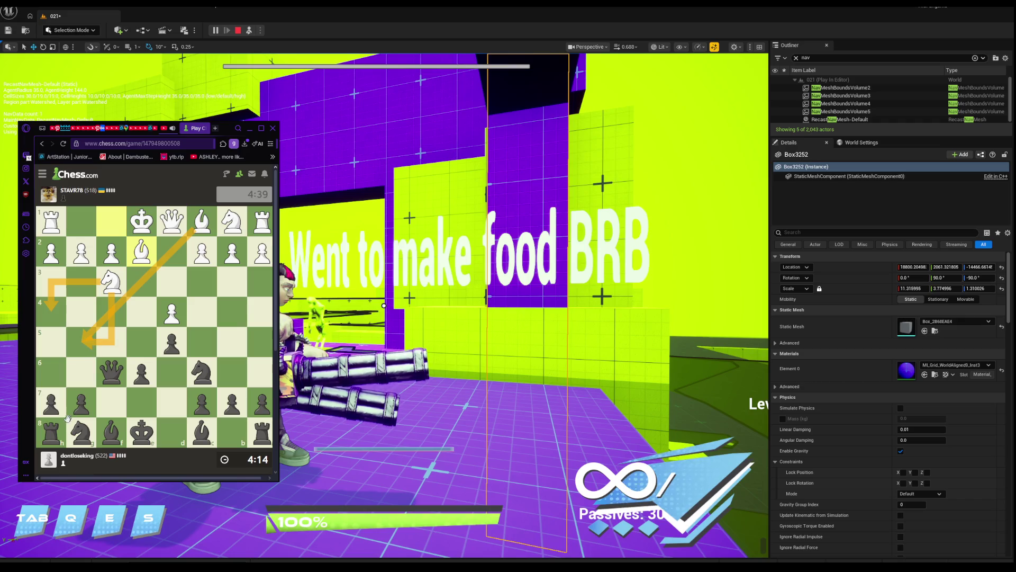
left_click_drag(56, 409, 53, 371)
Plan knight arrows, play the bishop from c8 to d7, and premove the king queenside.
left_click_drag(82, 431, 151, 402)
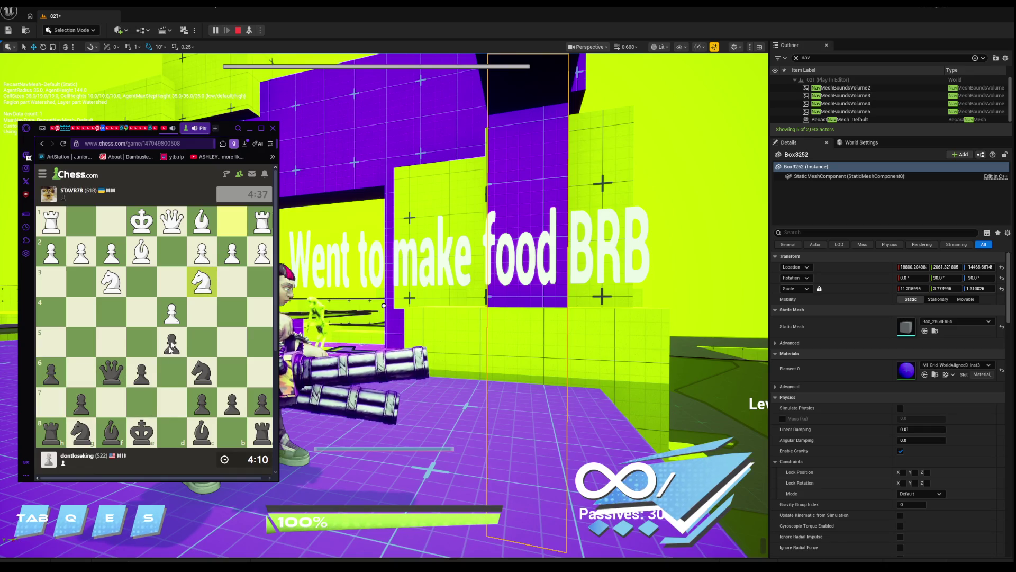
left_click_drag(201, 282, 228, 342)
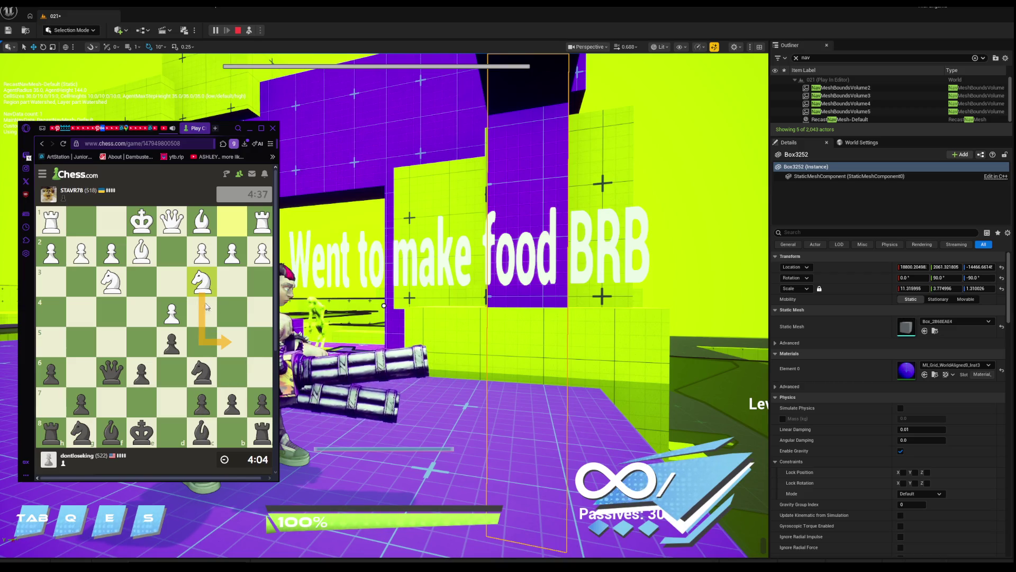
left_click(202, 290)
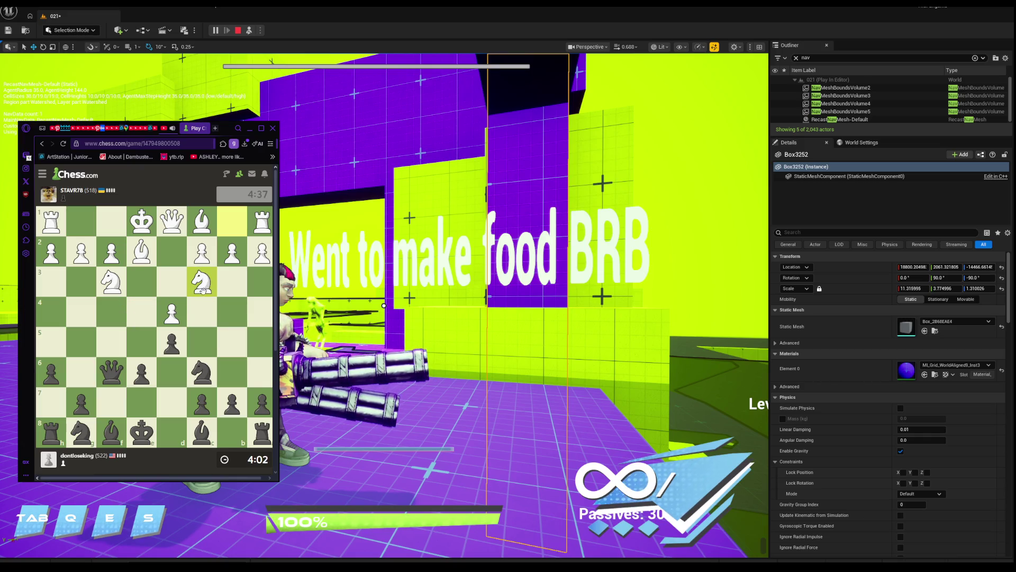
left_click_drag(203, 290, 157, 316)
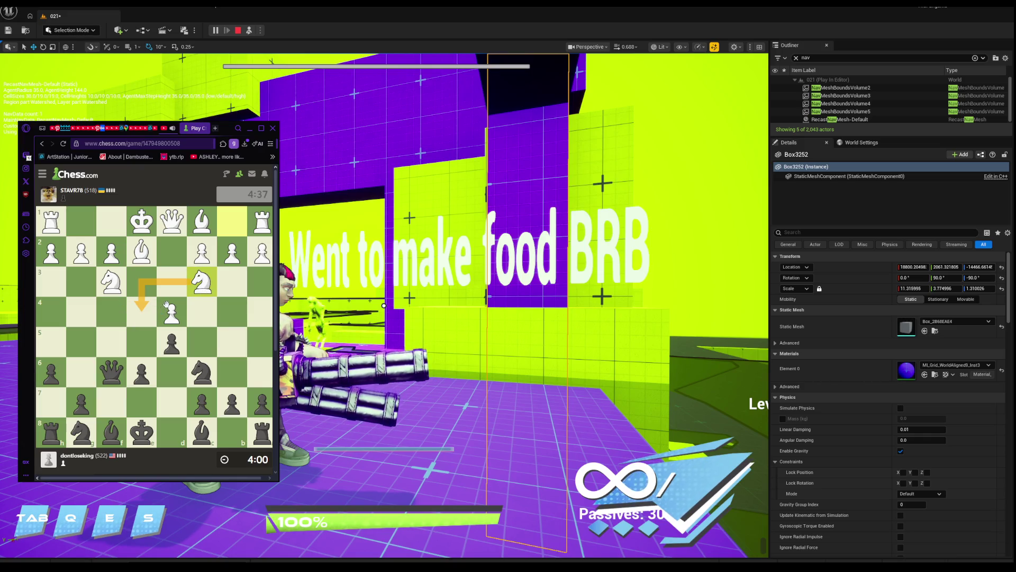
mouse_move(201, 372)
left_mouse_down()
mouse_move(199, 315)
mouse_move(185, 311)
mouse_move(227, 315)
left_mouse_up()
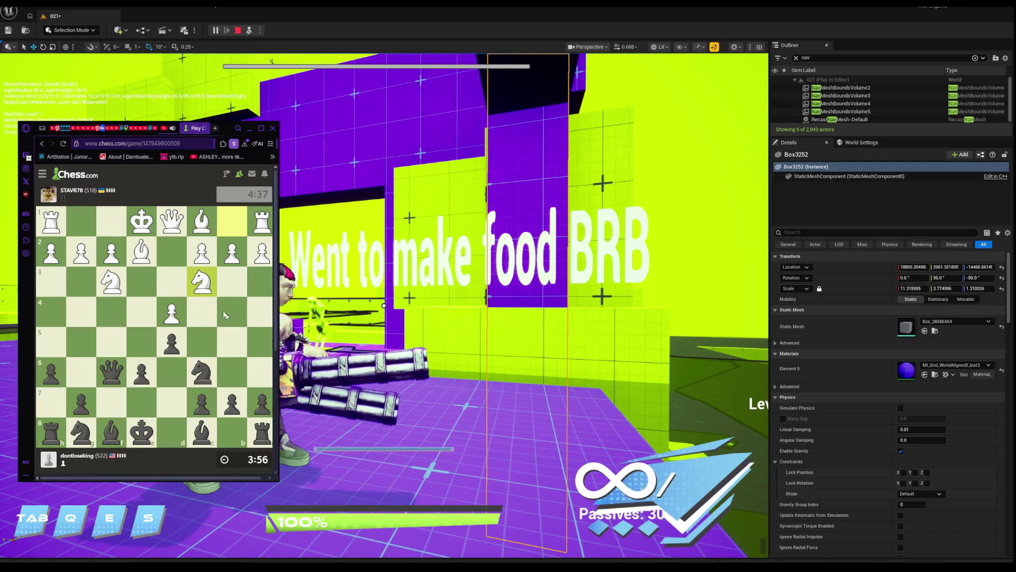
left_click_drag(202, 283, 230, 347)
mouse_move(201, 363)
left_mouse_down()
mouse_move(207, 429)
mouse_move(194, 330)
left_mouse_up()
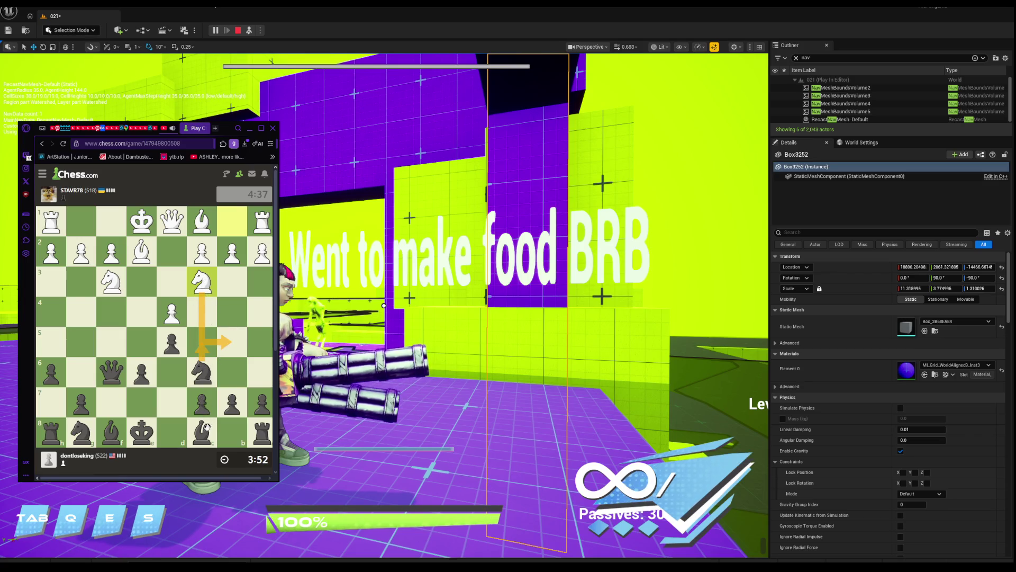
left_click_drag(202, 430, 169, 398)
left_click_drag(141, 432, 255, 433)
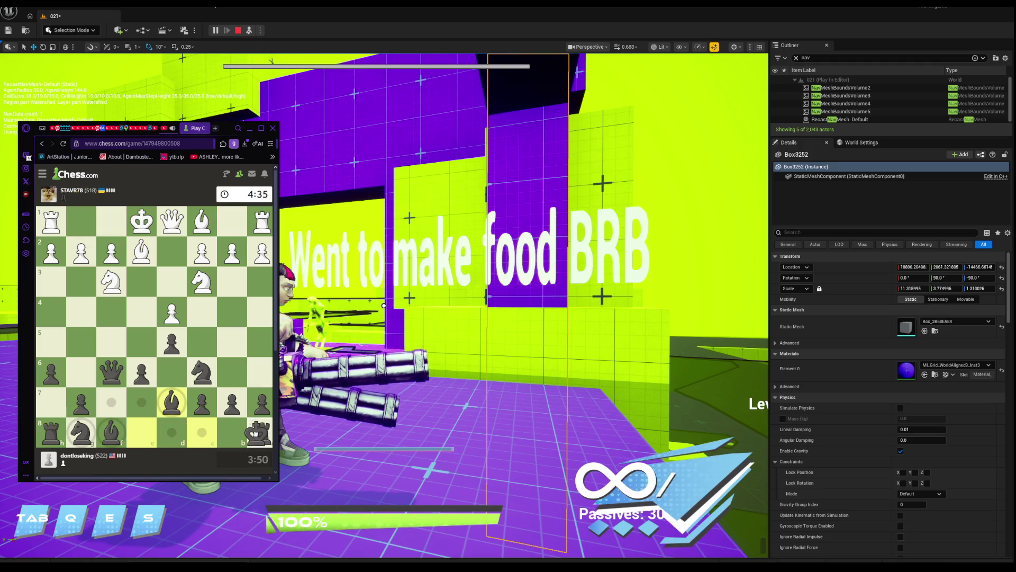
Castle queenside.
left_click_drag(256, 433, 256, 433)
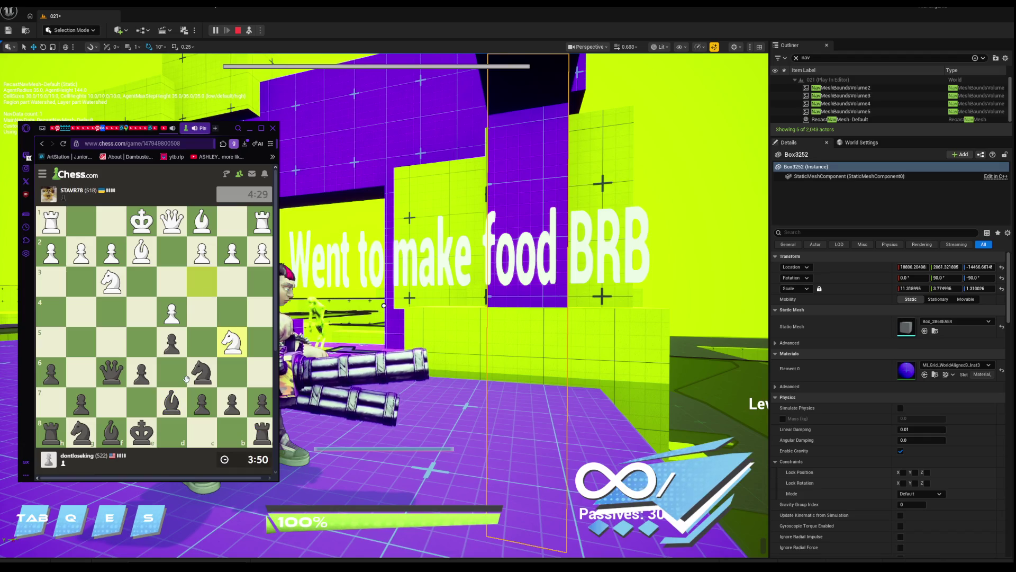
left_click_drag(145, 441, 201, 433)
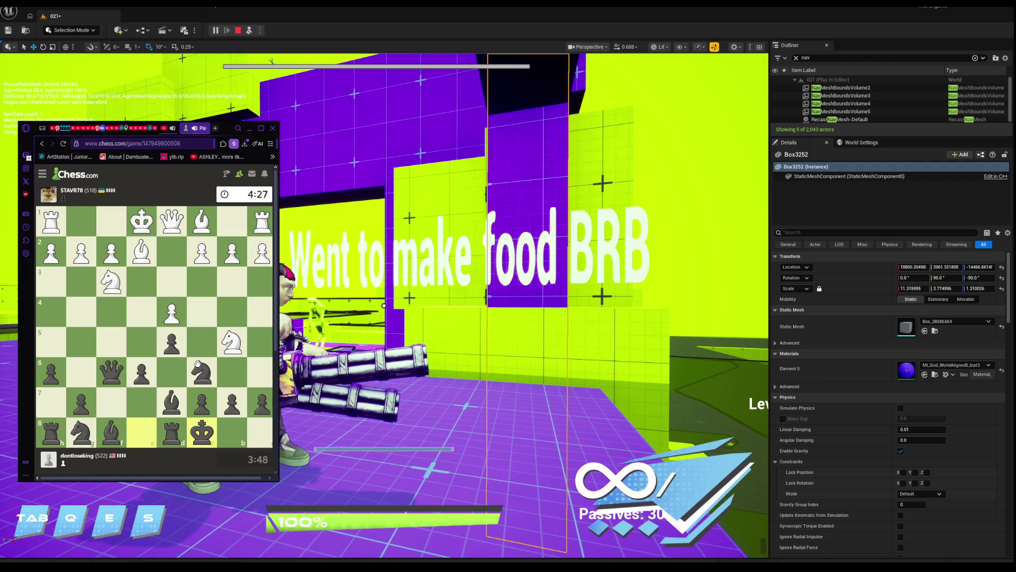
left_click_drag(199, 365, 251, 396)
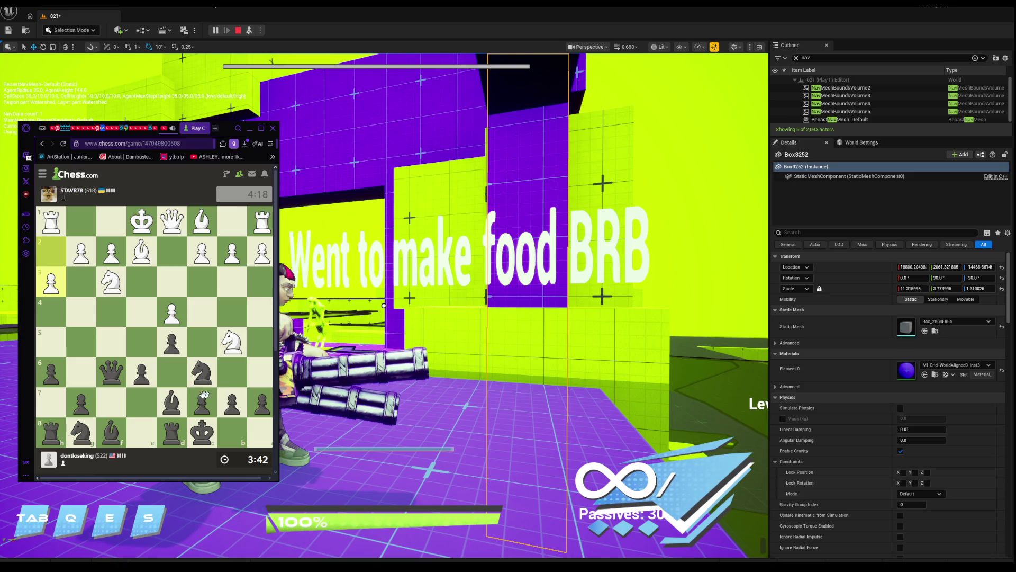
Push a pawn two squares and draw arrows for the pawn advance and knight jump to d4.
left_click_drag(81, 403, 81, 343)
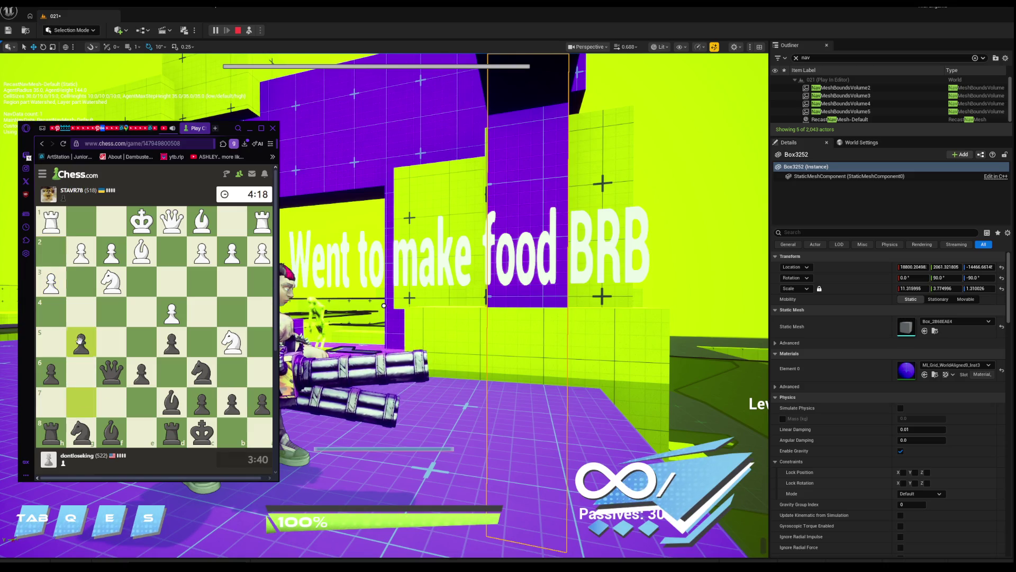
right_click(82, 312)
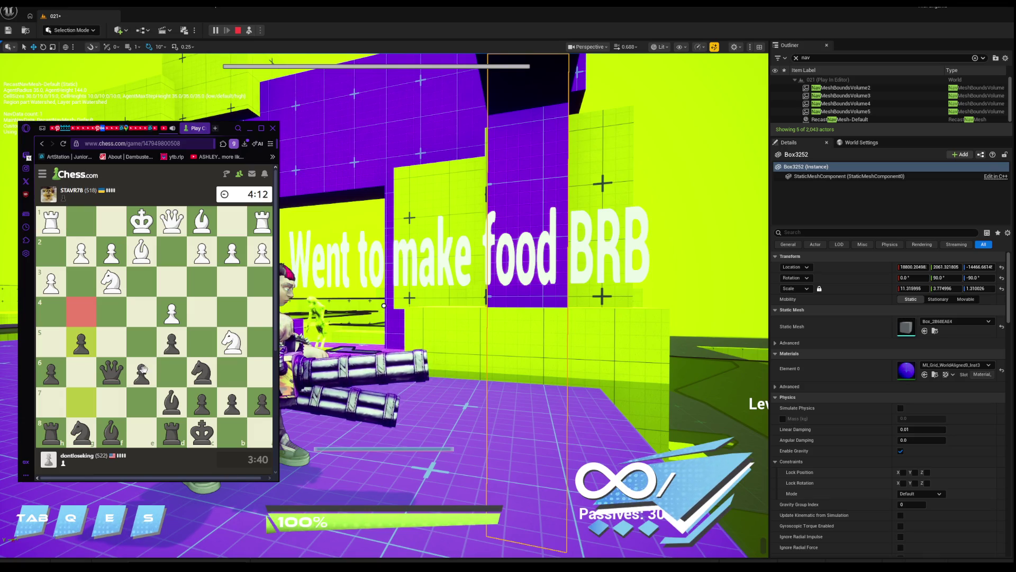
left_click_drag(141, 369, 142, 344)
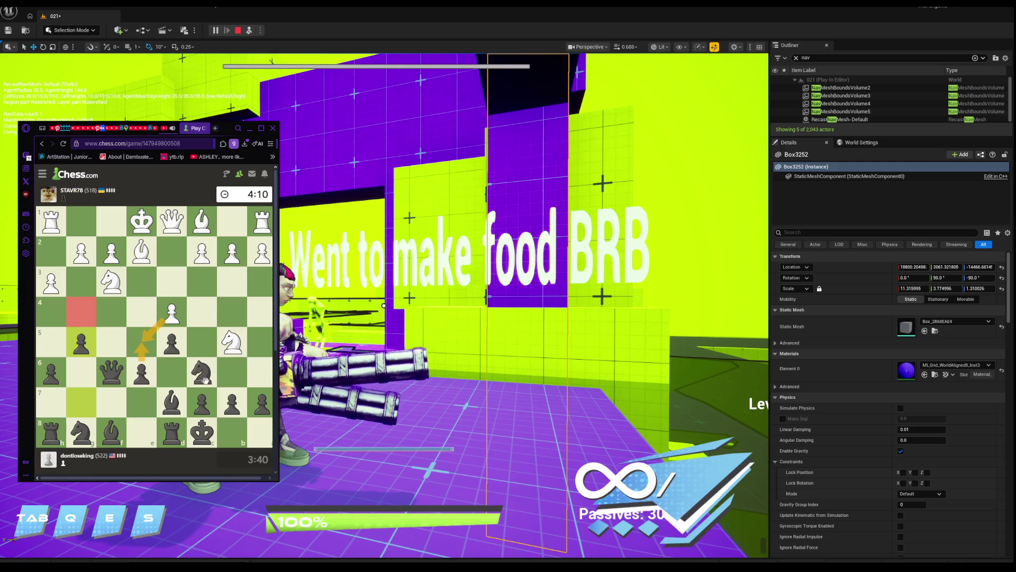
left_click_drag(212, 371, 146, 341)
left_click_drag(112, 281, 141, 311)
Draw another planning arrow from the black queen's area.
left_click_drag(117, 366, 142, 347)
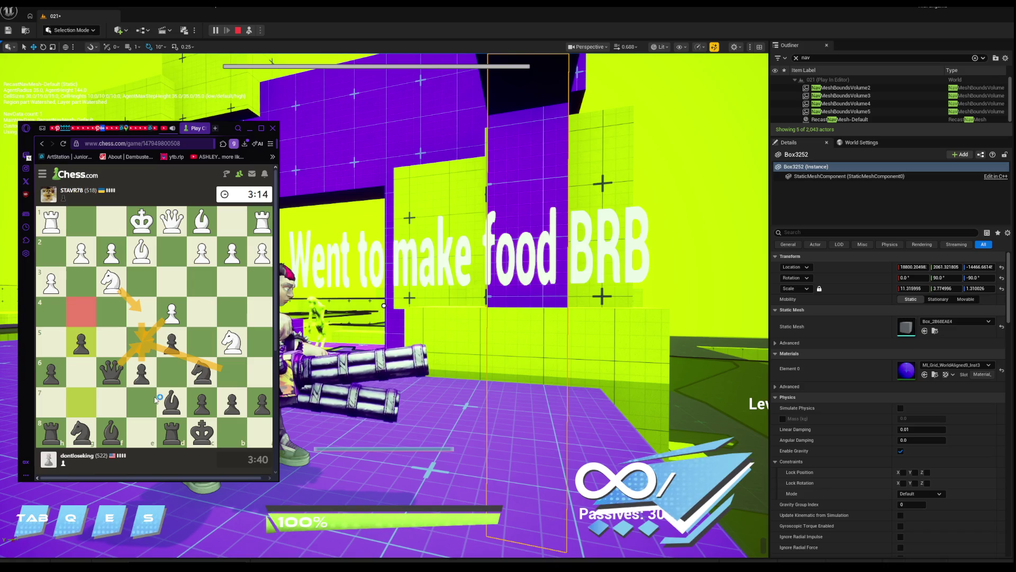
Mark the white knight's square in red.
right_click(112, 282)
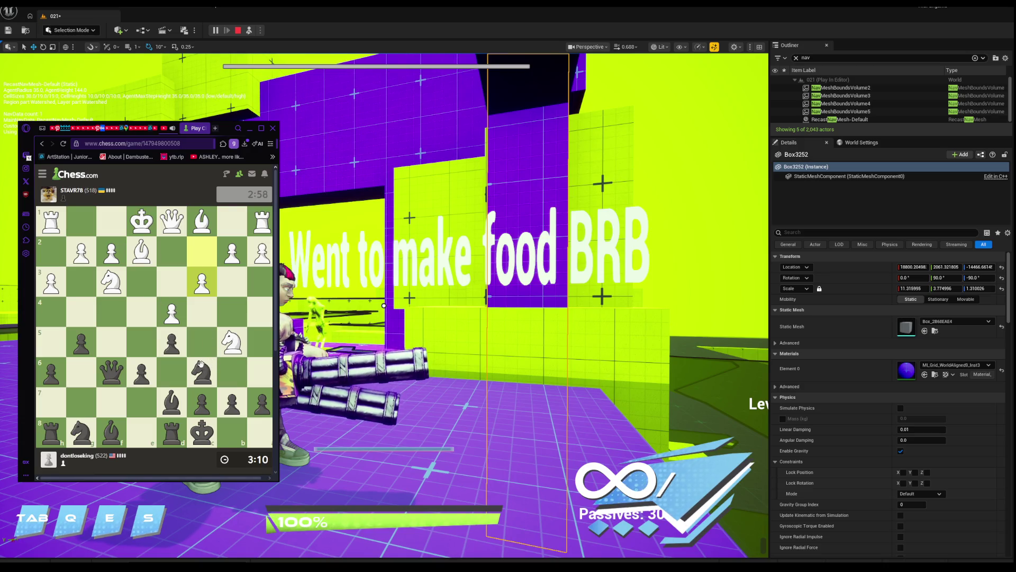
Mark c3 and push the black centre pawn from e6 to e5.
left_click_drag(197, 365, 241, 347)
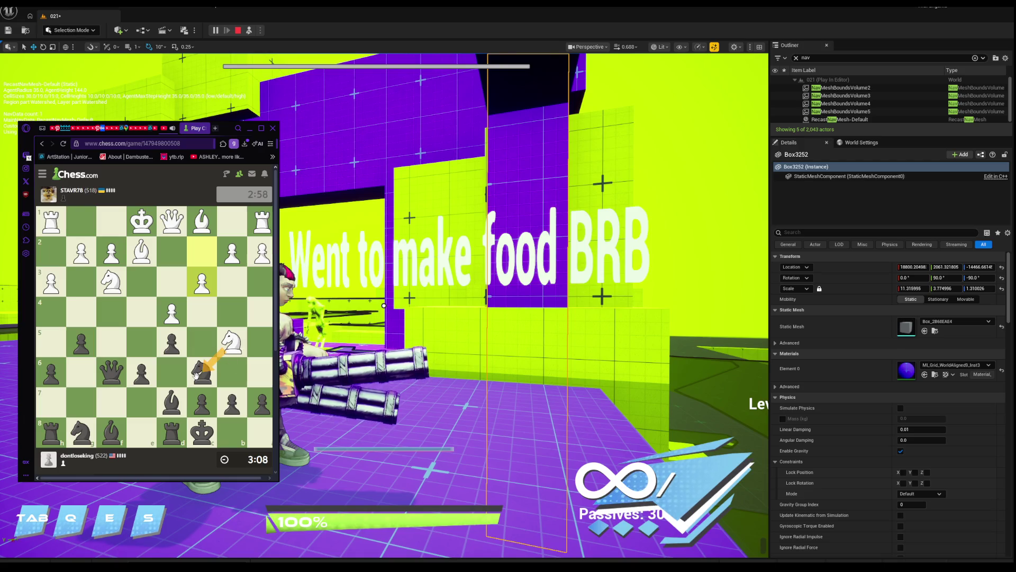
right_click(203, 290)
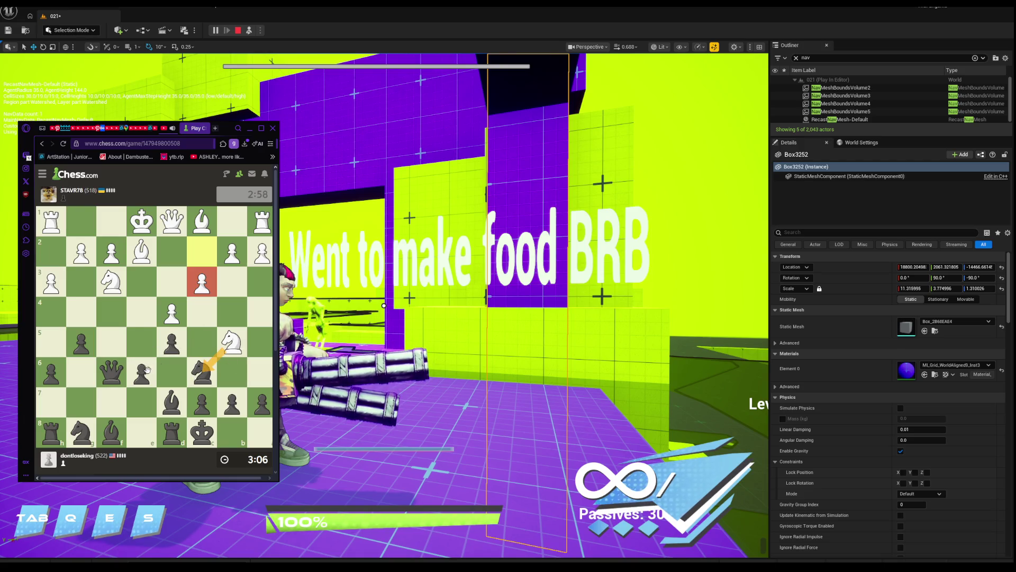
left_click_drag(150, 369, 143, 342)
mouse_move(202, 371)
left_mouse_down()
mouse_move(141, 341)
mouse_move(139, 352)
left_mouse_up()
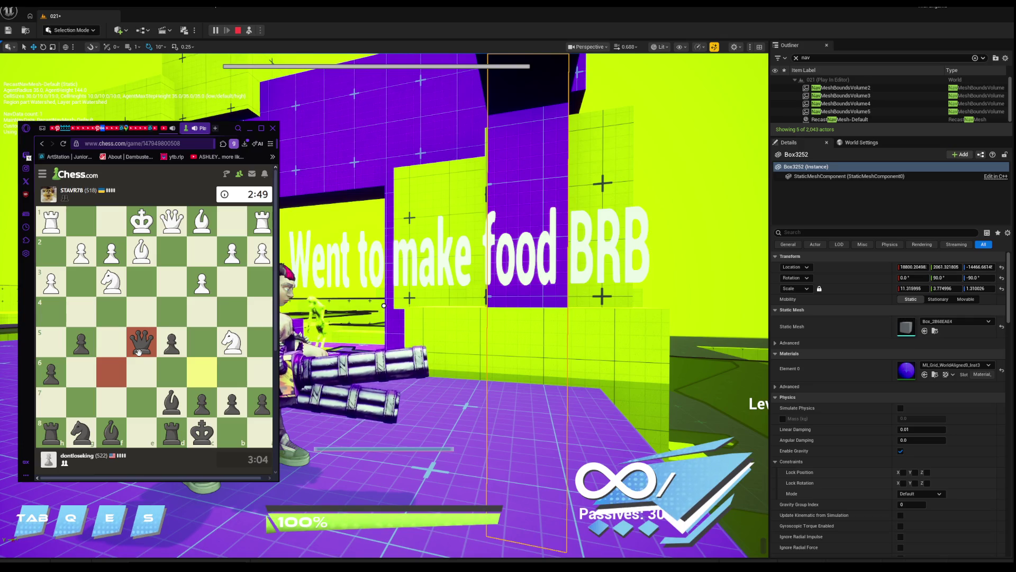
Step the king out of check to b8 and develop the dark bishop to c5.
left_click_drag(233, 341, 261, 403)
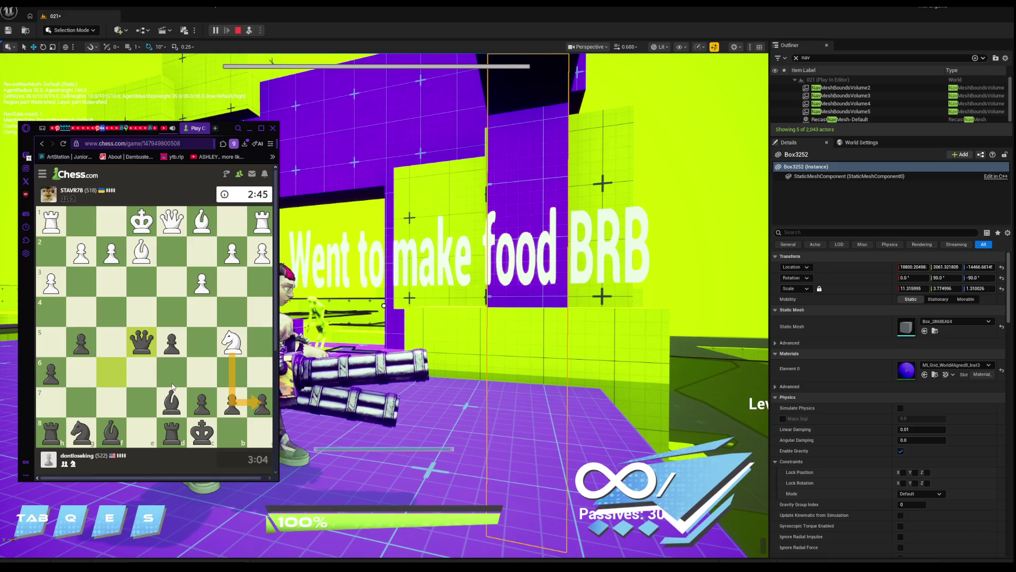
left_click_drag(203, 431, 226, 434)
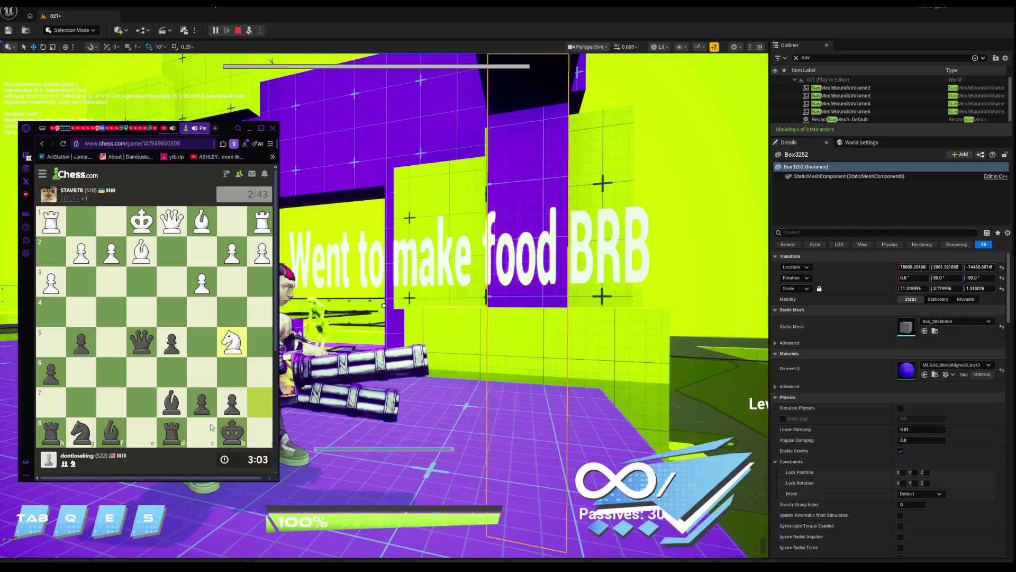
left_click(142, 339)
left_click(142, 340)
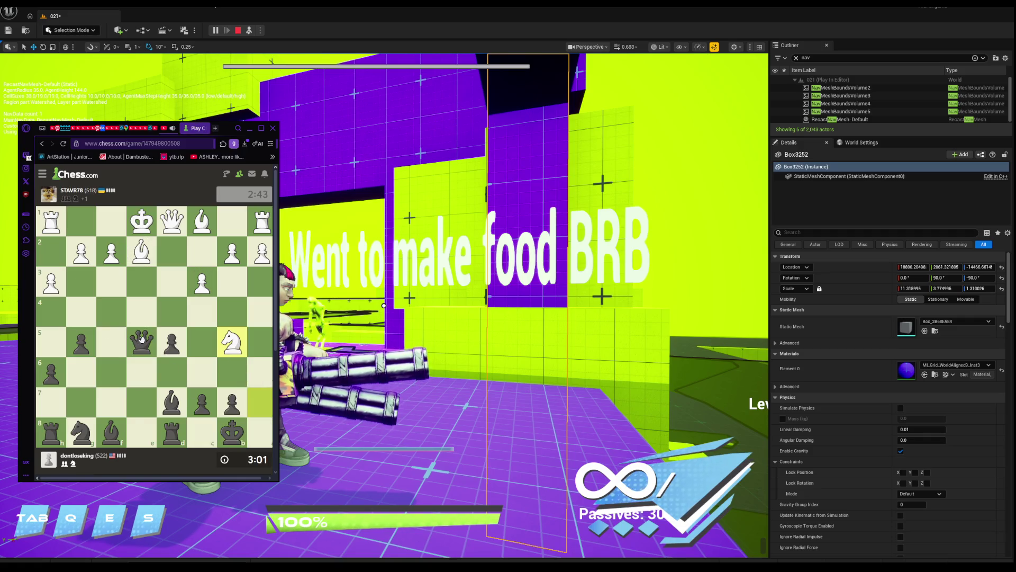
double_click(142, 340)
left_click_drag(125, 422, 202, 344)
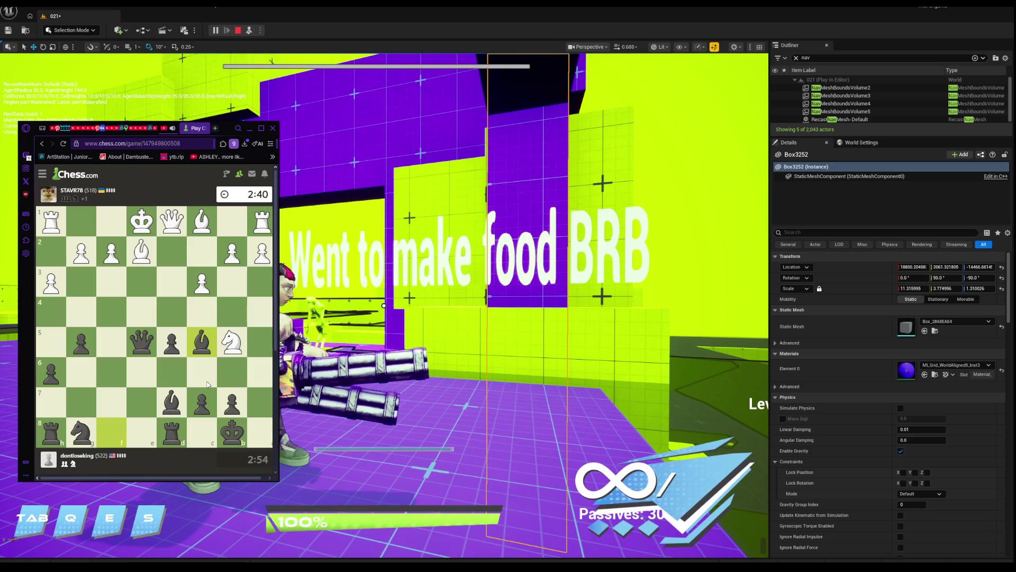
Develop the g8 knight to f6 after sketching a d5-d4 arrow.
right_click(169, 339)
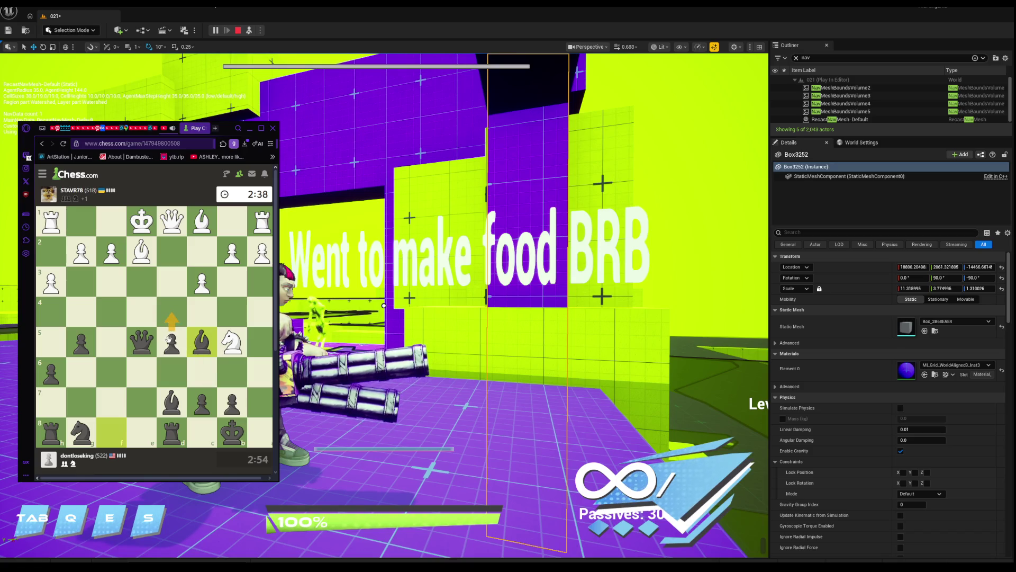
left_click(148, 338)
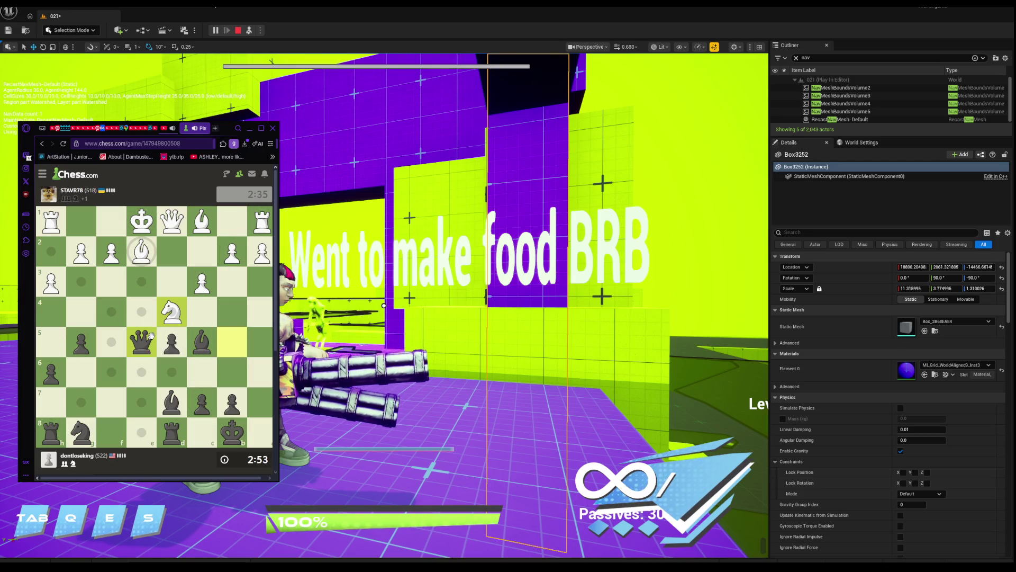
left_click(81, 430)
left_click(112, 371)
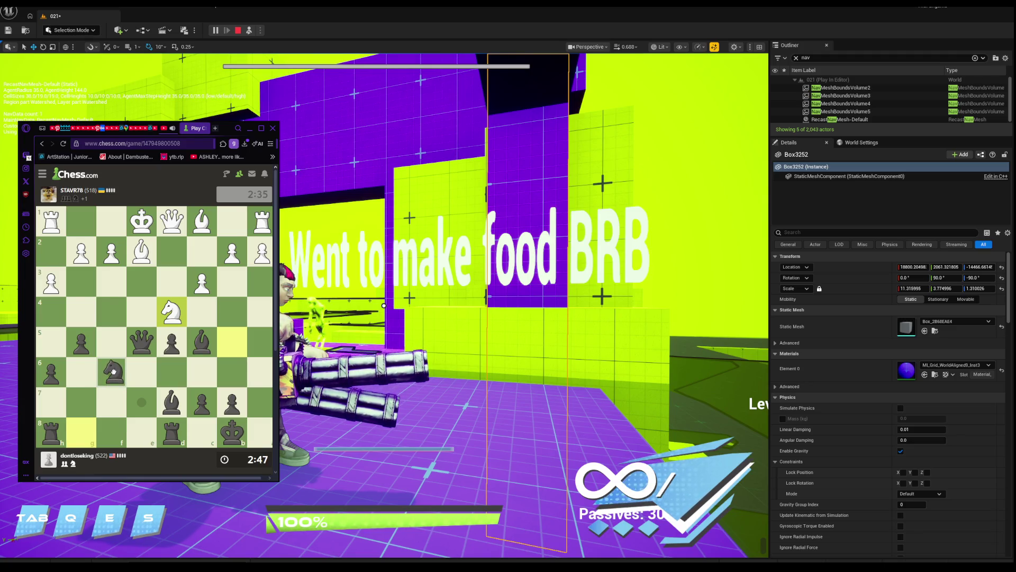
right_click(113, 371)
left_click_drag(169, 321, 202, 373)
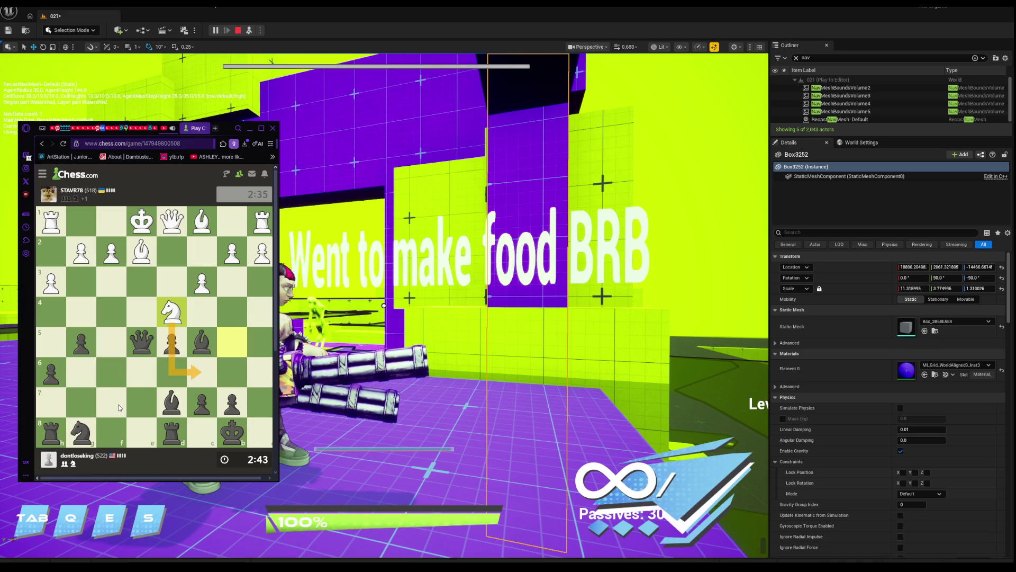
left_click_drag(81, 431, 112, 377)
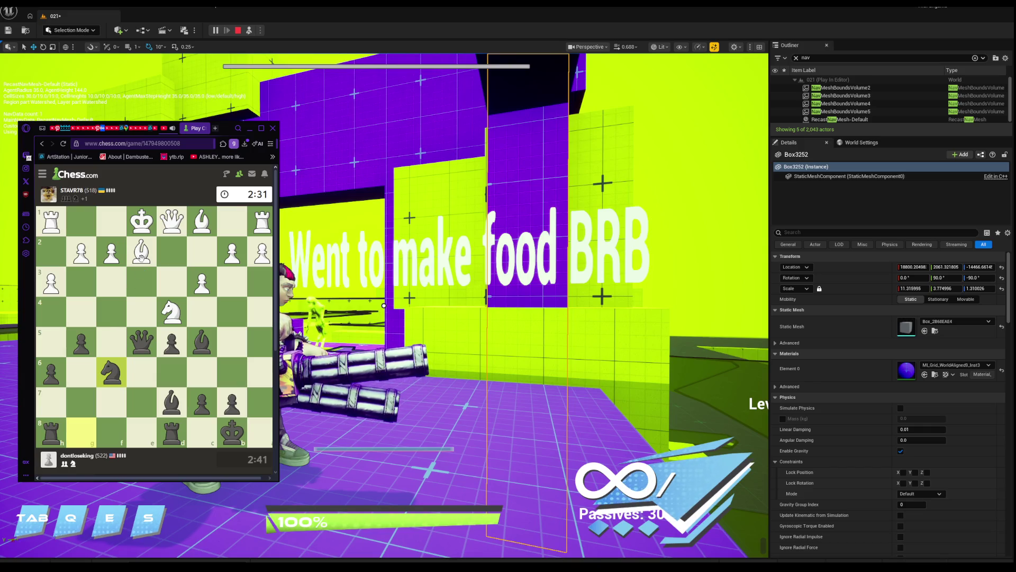
Draw bishop and pawn planning arrows, then move the h8 rook to e8.
left_click_drag(142, 259, 96, 327)
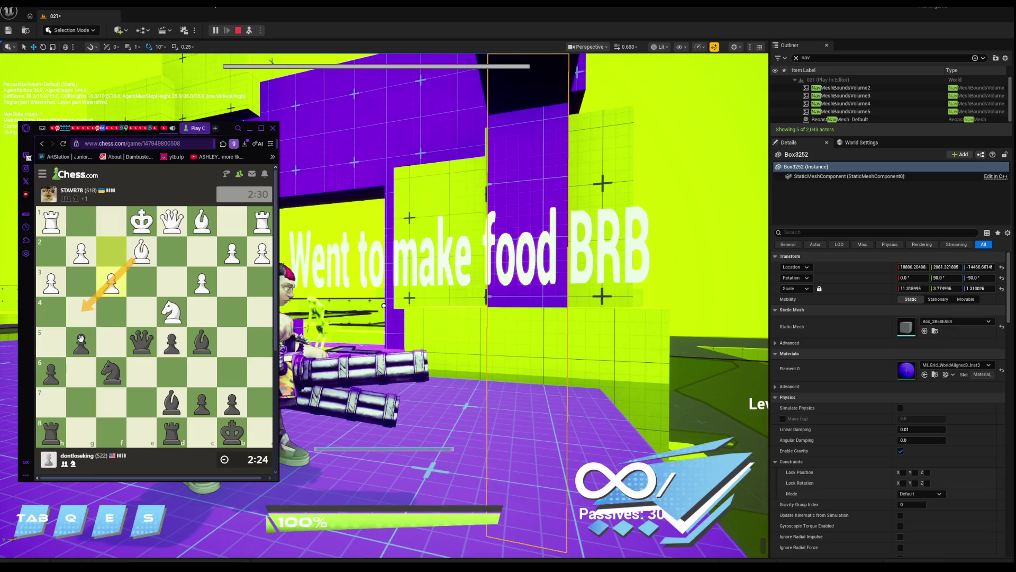
left_click_drag(81, 339, 85, 315)
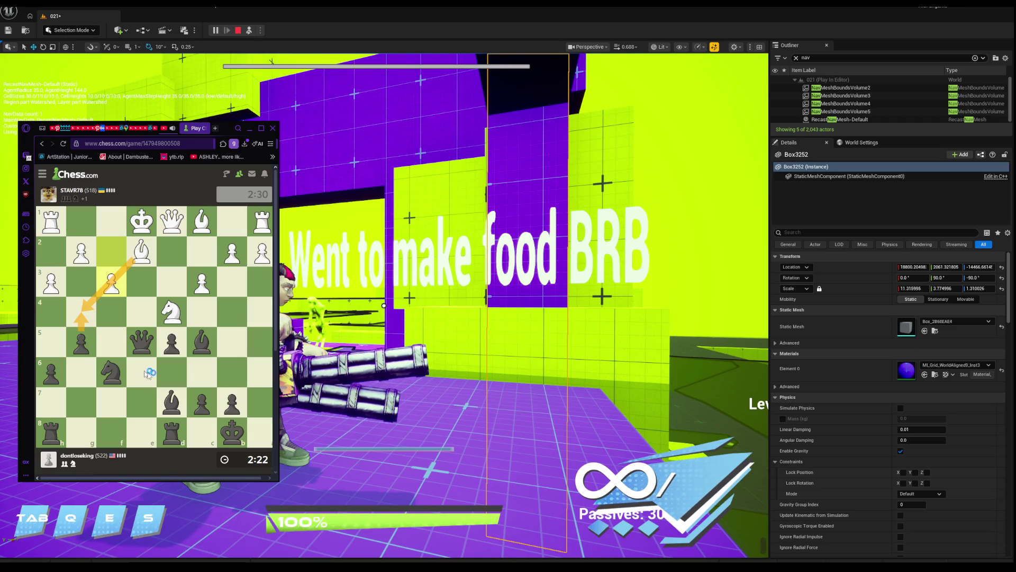
left_click(85, 347)
mouse_move(50, 373)
left_mouse_down()
mouse_move(57, 344)
mouse_move(79, 367)
mouse_move(109, 366)
left_mouse_up()
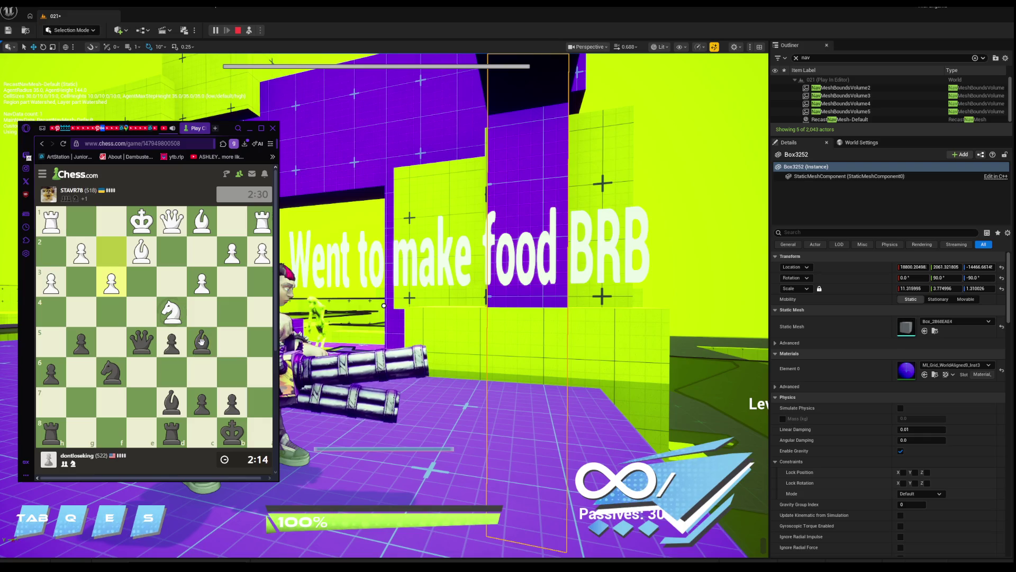
mouse_move(61, 431)
left_mouse_down()
mouse_move(143, 424)
mouse_move(138, 403)
left_mouse_up()
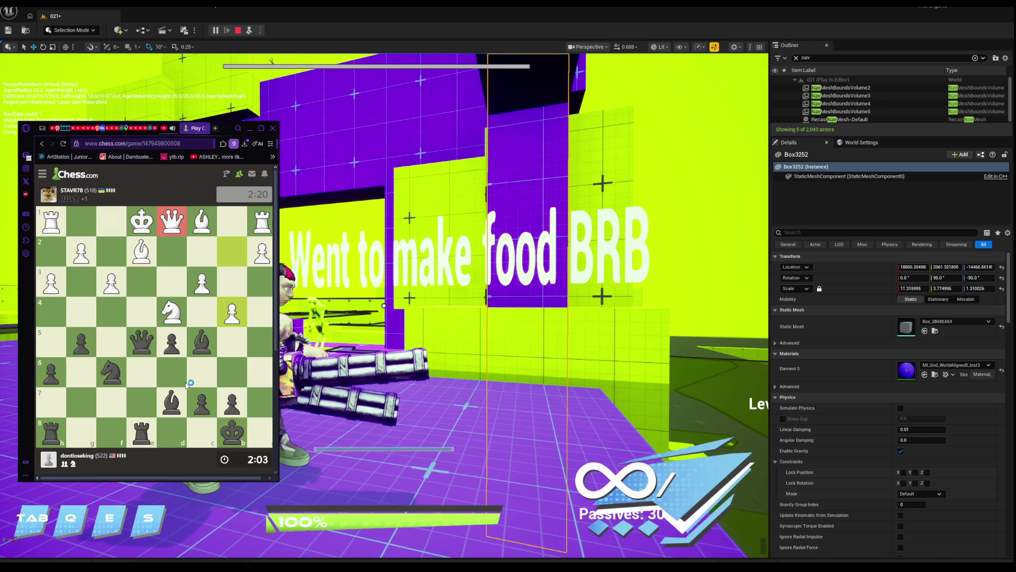
Draw arrows for White's bishop route, then retreat the black bishop to d6.
right_click(151, 257)
left_click_drag(151, 257, 200, 310)
left_click_drag(233, 343, 261, 371)
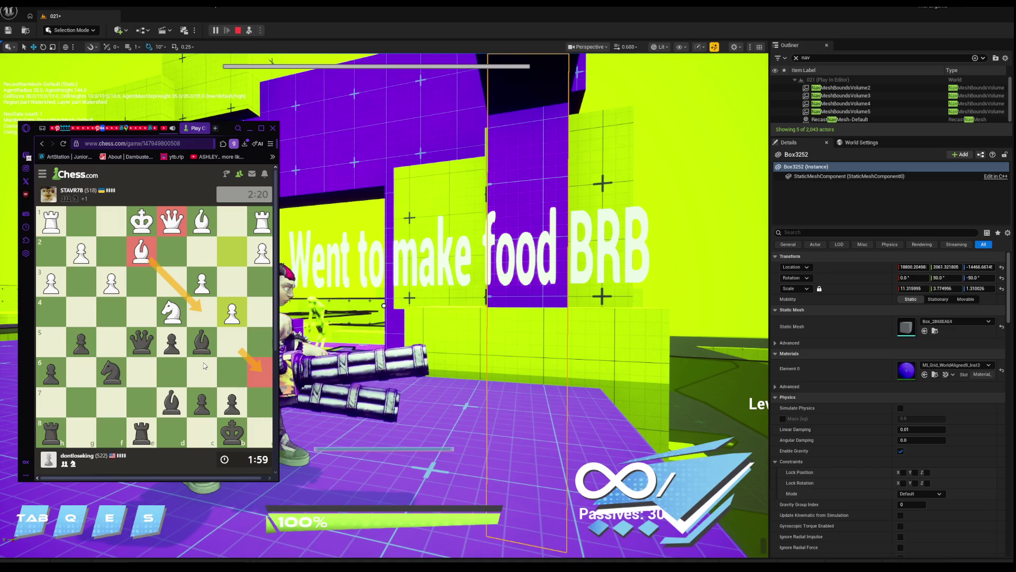
left_click(202, 342)
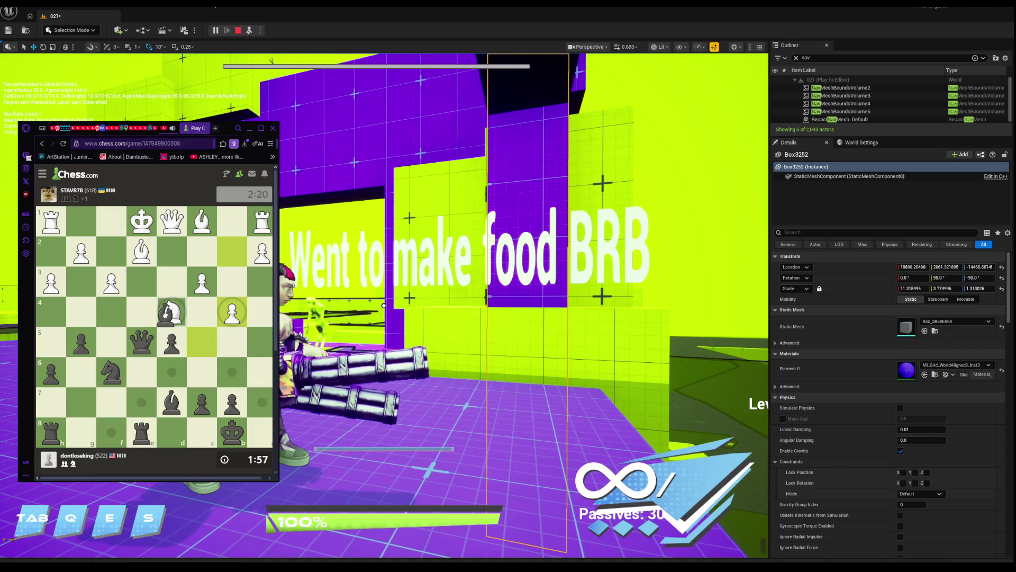
left_click_drag(202, 342, 171, 374)
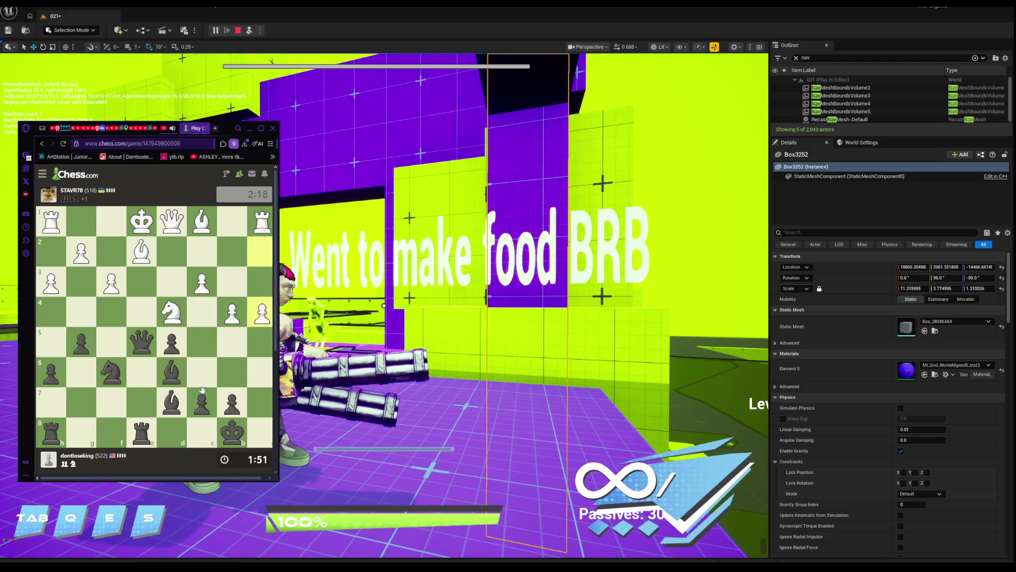
left_click(173, 398)
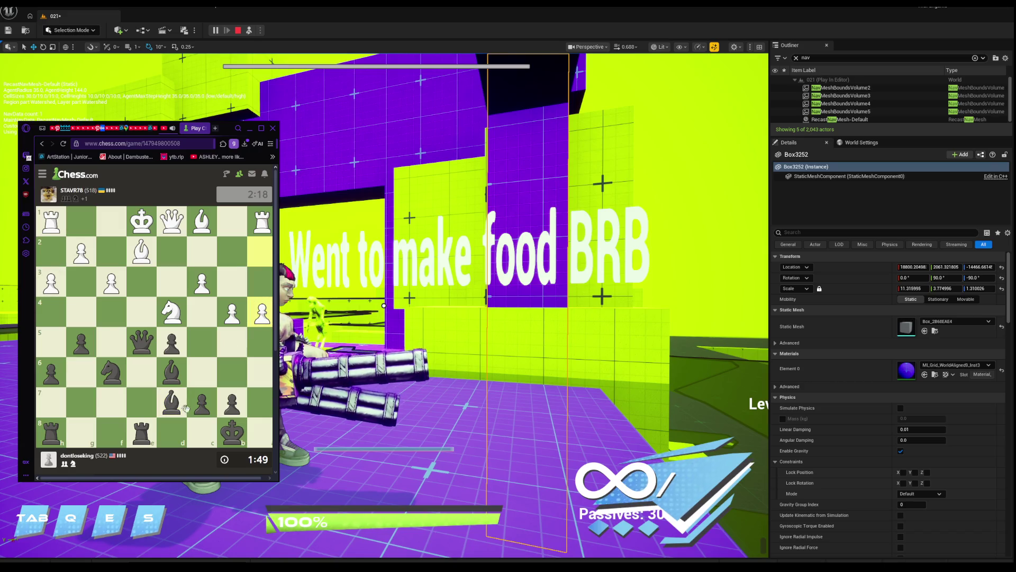
Walk the king b8-c8-d8-e7, capture cxb6, then move the king to f7.
left_click_drag(232, 432, 197, 433)
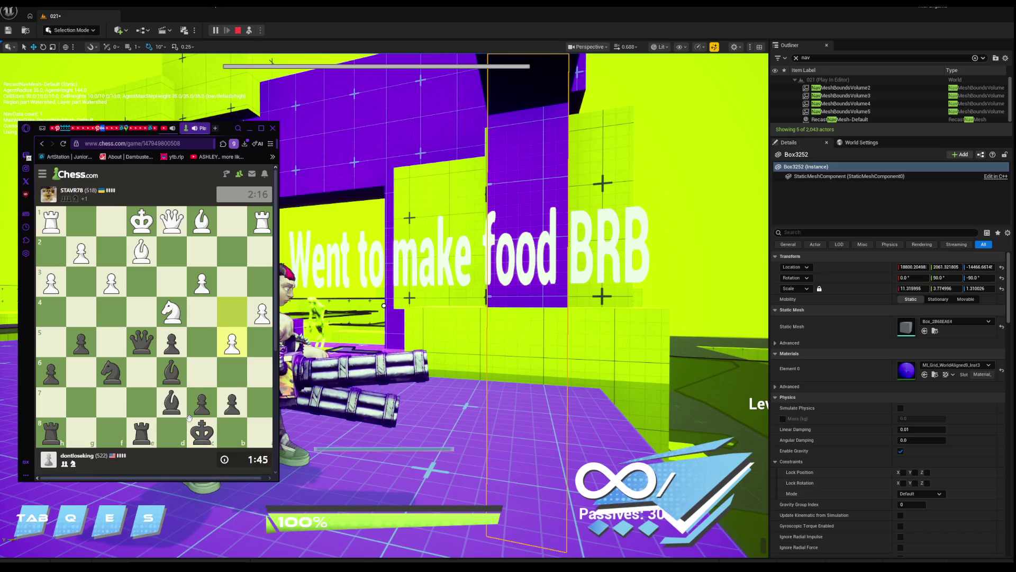
left_click_drag(200, 427, 168, 433)
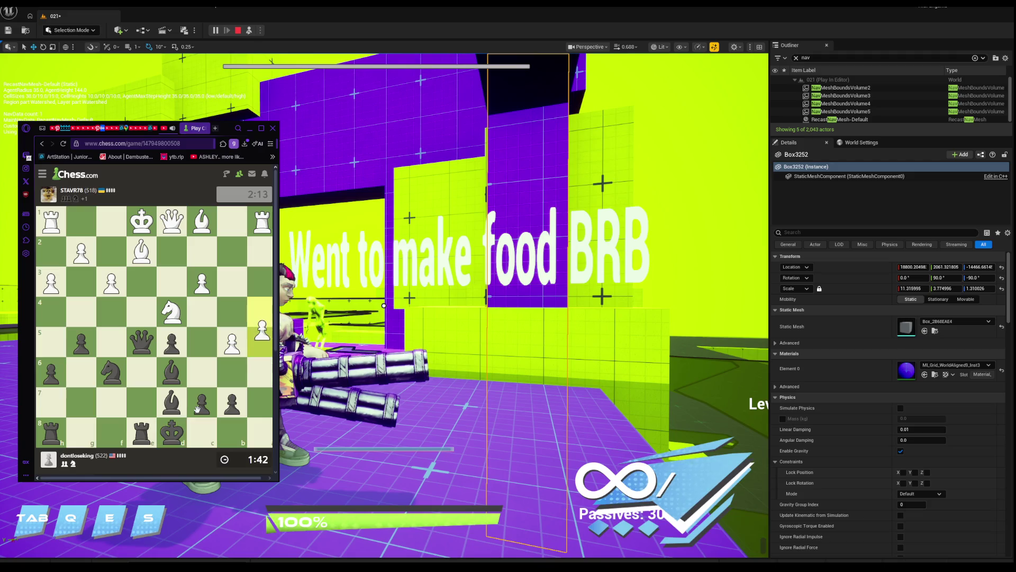
left_click_drag(174, 431, 142, 403)
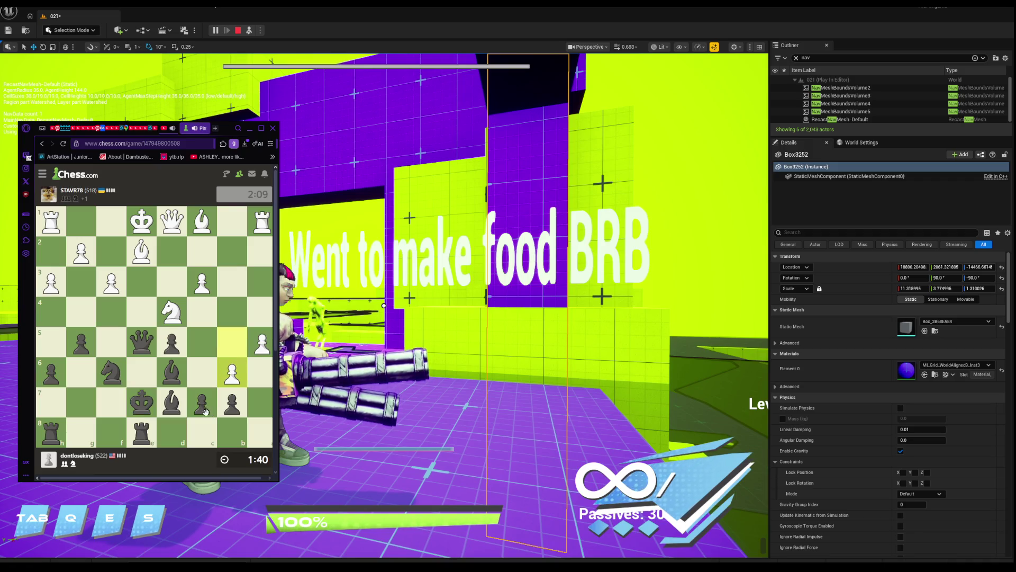
left_click_drag(205, 397, 231, 374)
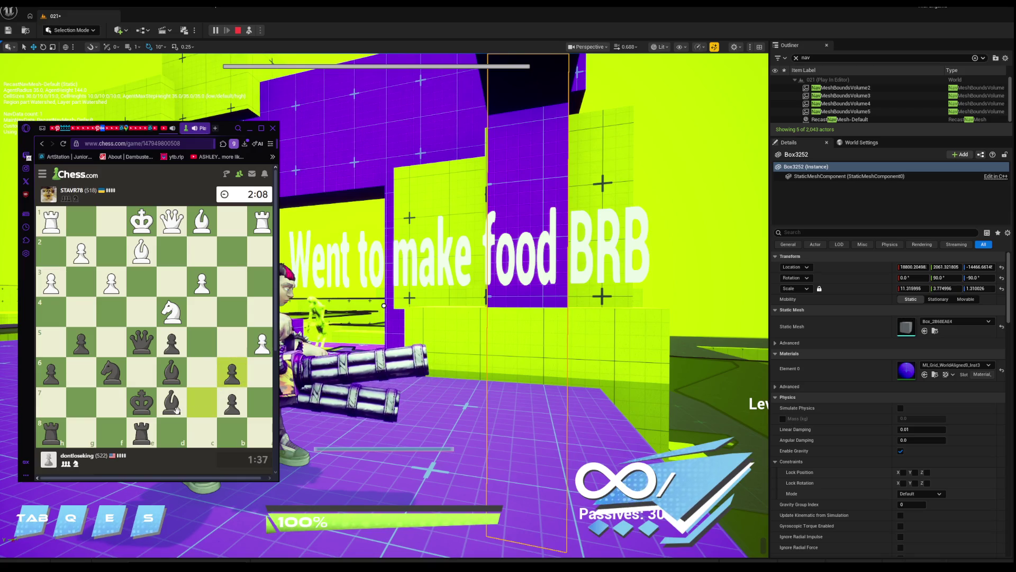
left_click_drag(140, 405, 107, 406)
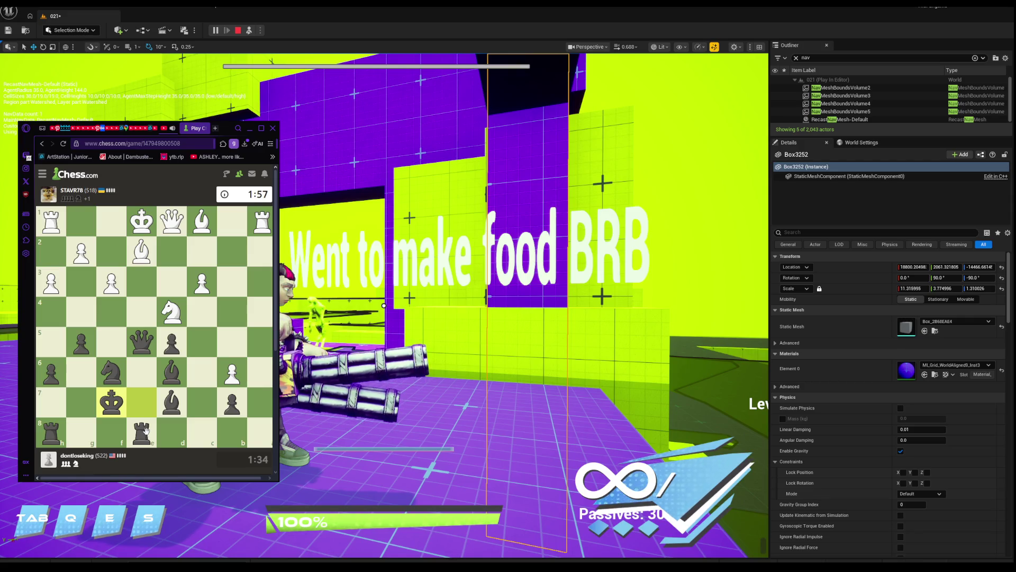
Mark e2 in red and draw analysis arrows toward h5 and from f3 to f4.
right_click(144, 252)
left_click_drag(144, 252, 59, 341)
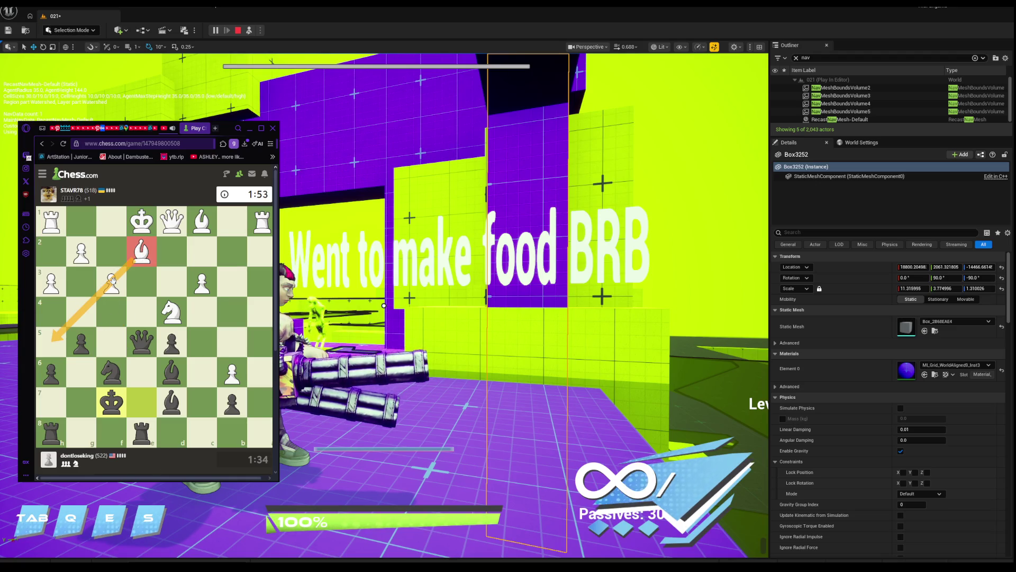
left_click(112, 284)
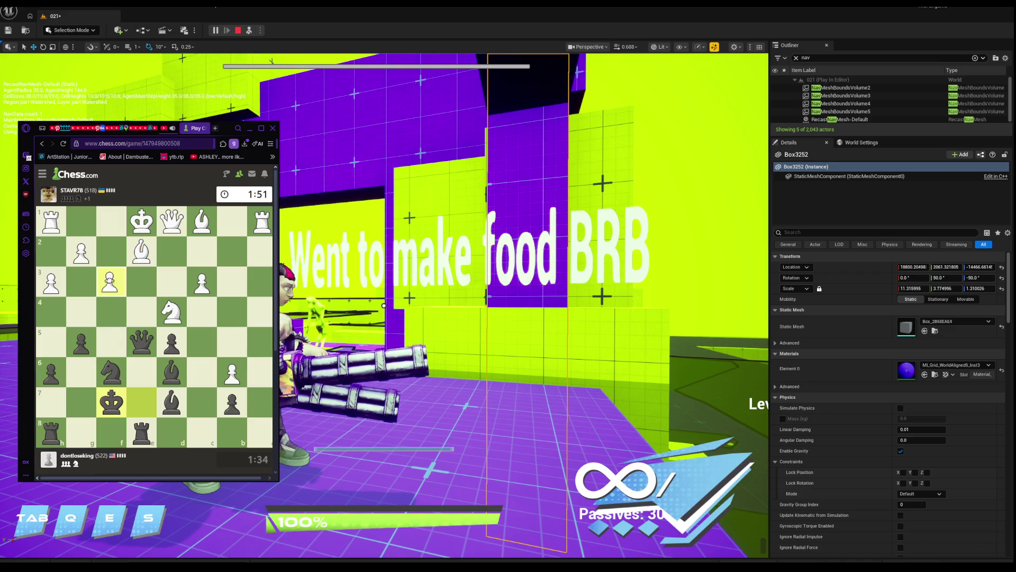
left_click_drag(111, 283, 108, 316)
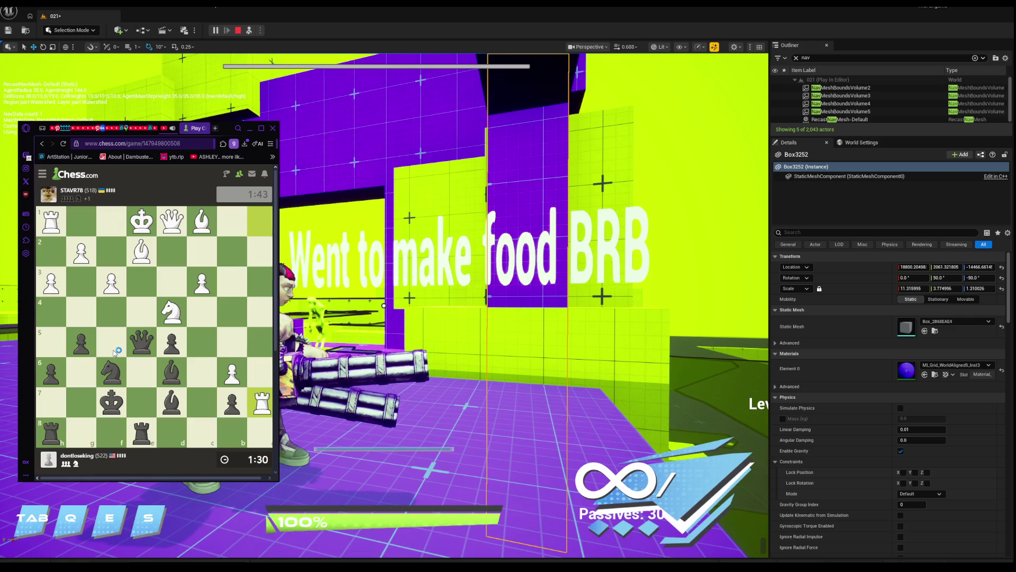
Play Black's rook from e8 to b8, then the knight from f6 to e8.
mouse_move(142, 432)
left_mouse_down()
mouse_move(226, 432)
mouse_move(180, 408)
left_mouse_up()
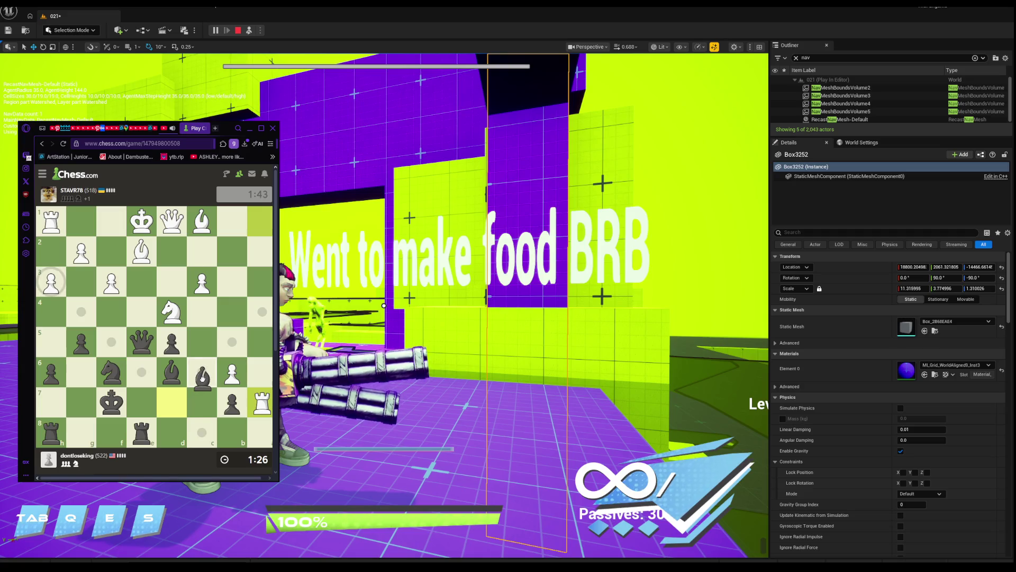
left_click(142, 431)
left_click(231, 432)
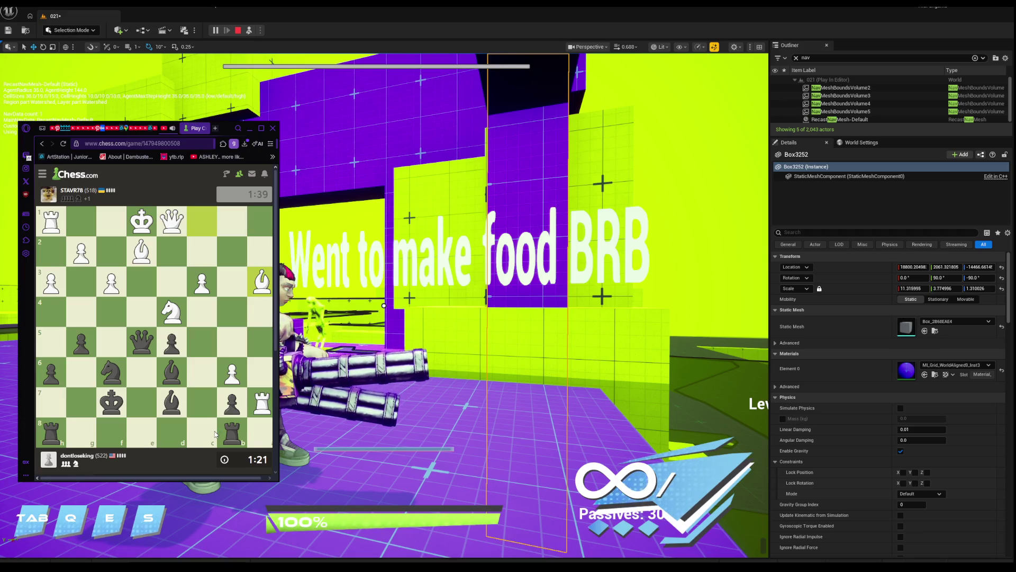
right_click(141, 342)
left_click(108, 375)
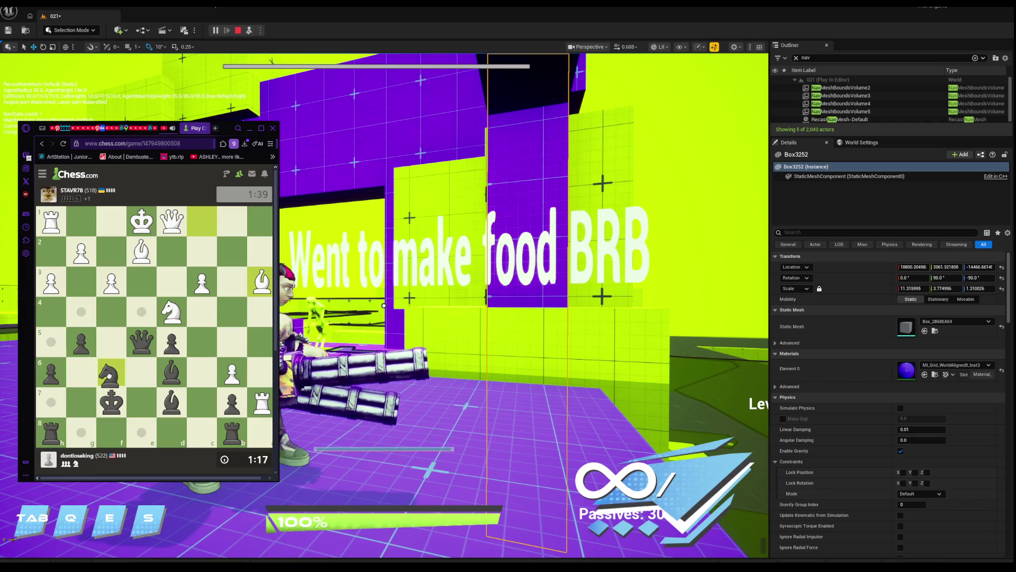
mouse_move(108, 375)
left_mouse_down()
mouse_move(142, 430)
mouse_move(171, 372)
left_mouse_up()
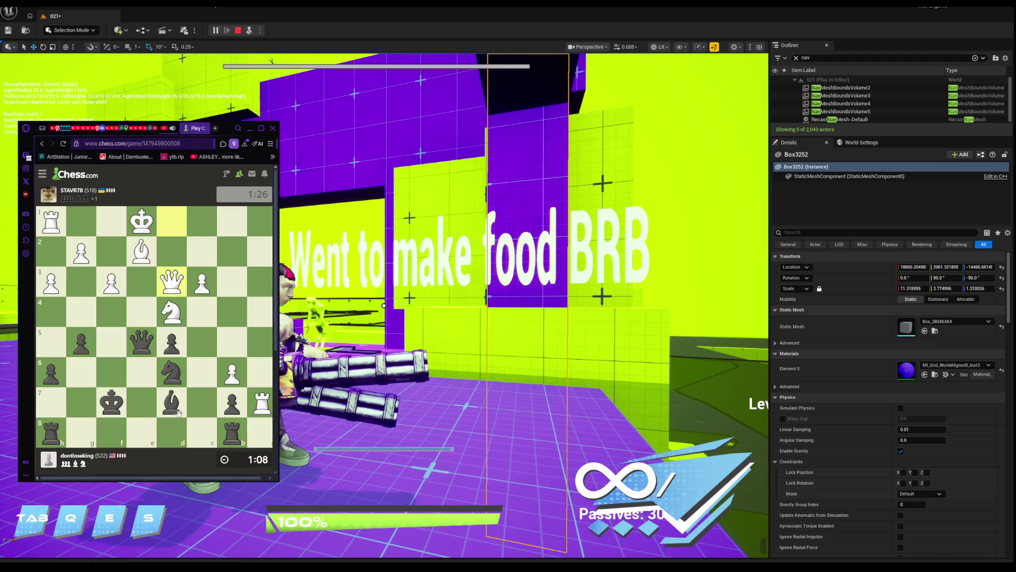
Draw and then remove analysis arrows from the d7 bishop, d4 knight and d6 knight to f5.
mouse_move(176, 412)
left_mouse_down()
mouse_move(185, 373)
mouse_move(130, 366)
mouse_move(118, 346)
left_mouse_up()
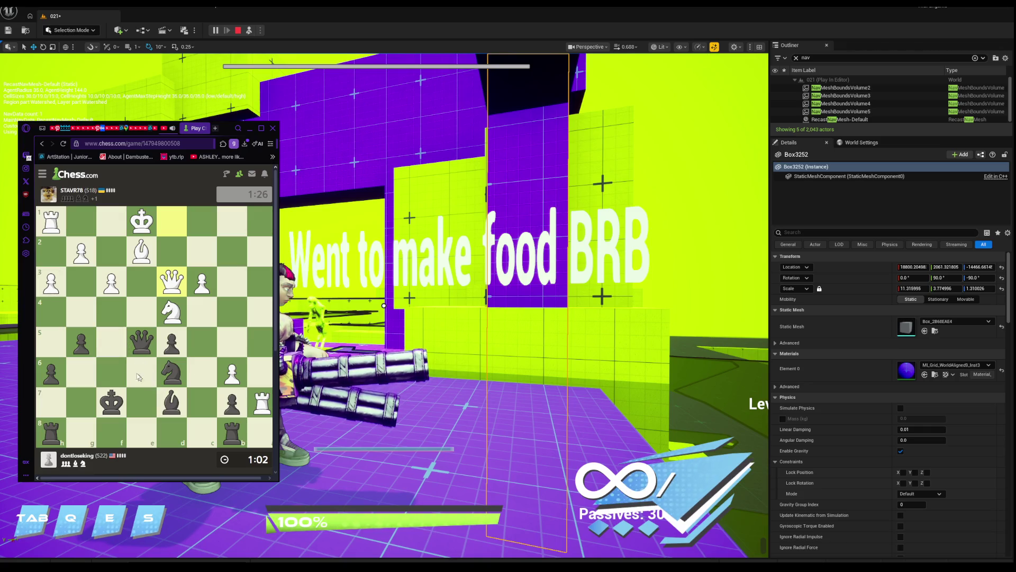
left_click_drag(163, 396, 115, 346)
mouse_move(158, 401)
left_mouse_down()
mouse_move(118, 348)
mouse_move(140, 356)
left_mouse_up()
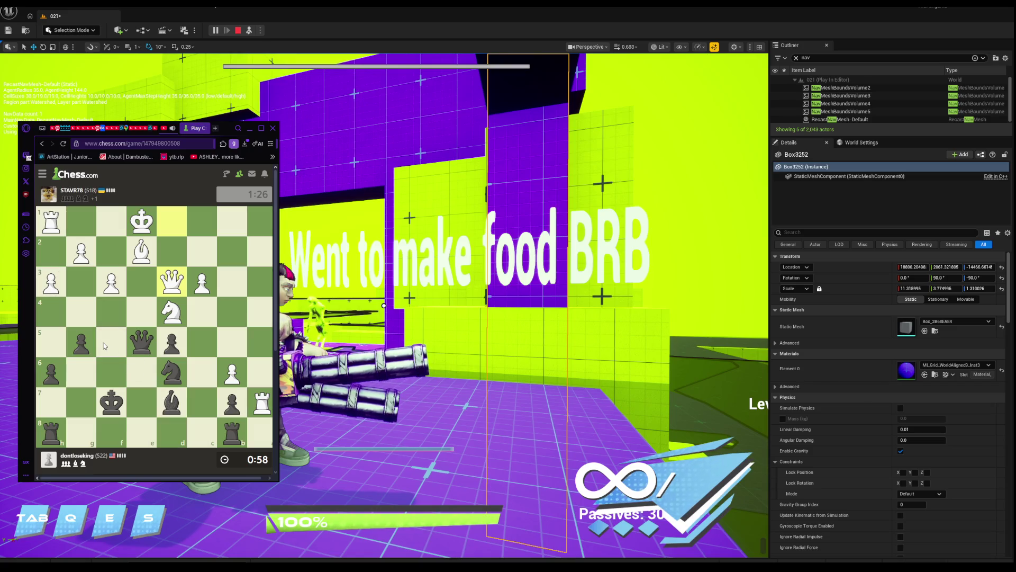
left_click_drag(167, 398, 111, 343)
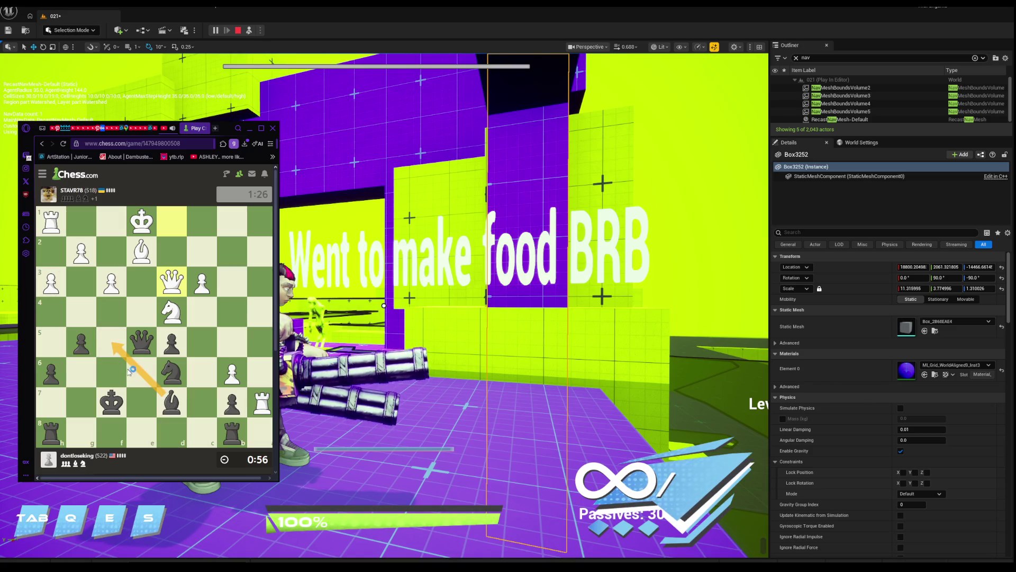
left_click_drag(170, 314, 112, 342)
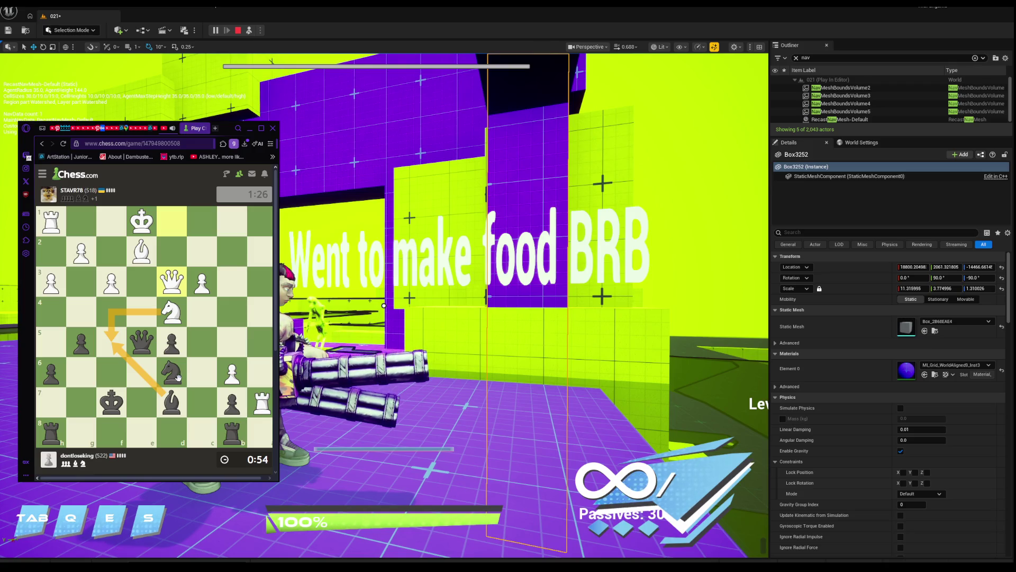
left_click_drag(178, 376, 113, 345)
left_click_drag(175, 374, 111, 344)
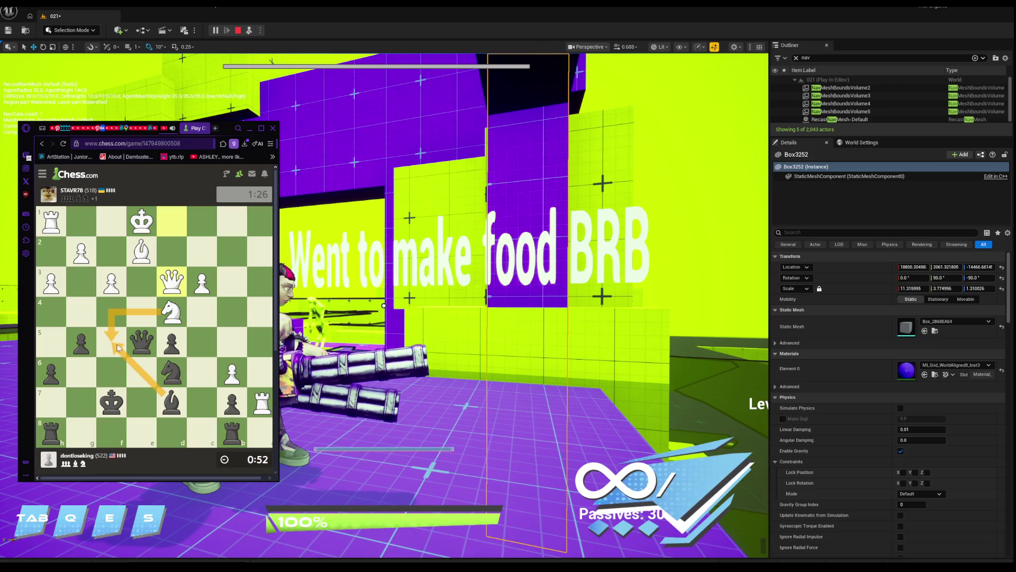
right_click(173, 324)
left_click_drag(173, 324, 112, 346)
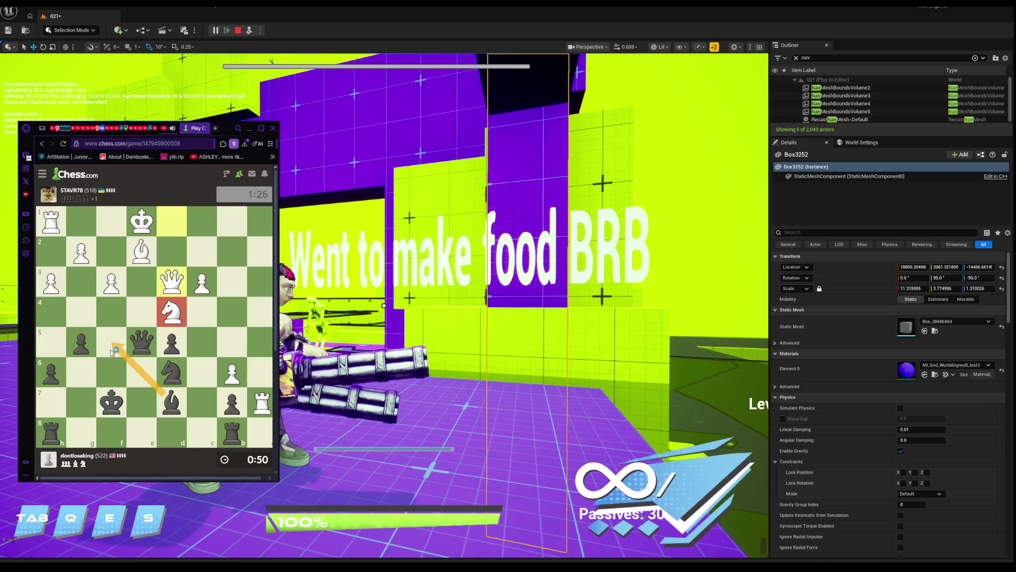
left_click_drag(155, 385, 102, 347)
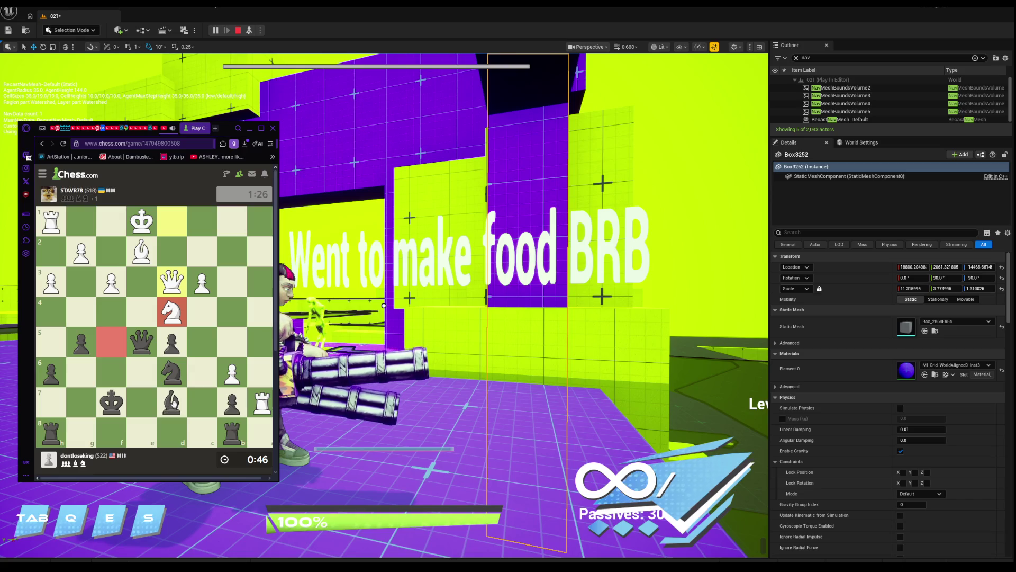
Move the knight from d6 to f5, mark the d4 knight and c5/b5, then clear the marks.
left_click_drag(172, 373, 114, 340)
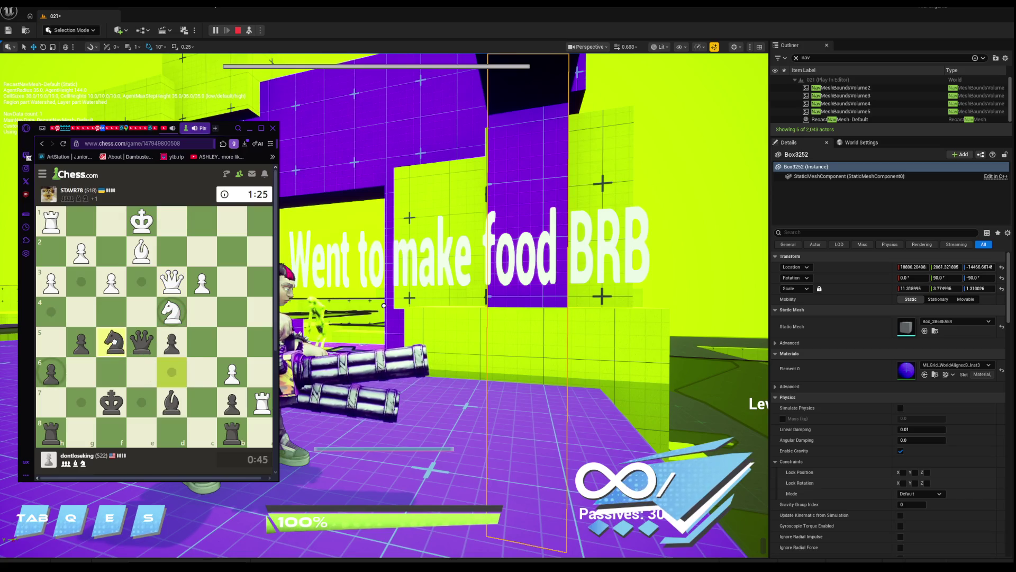
right_click(180, 320)
right_click(201, 341)
right_click(232, 342)
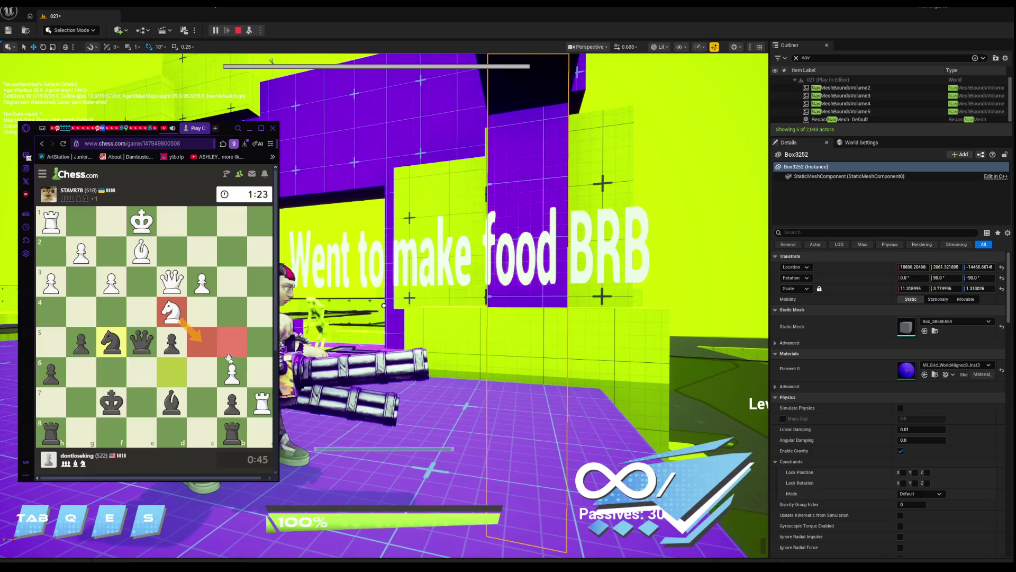
left_click(121, 333)
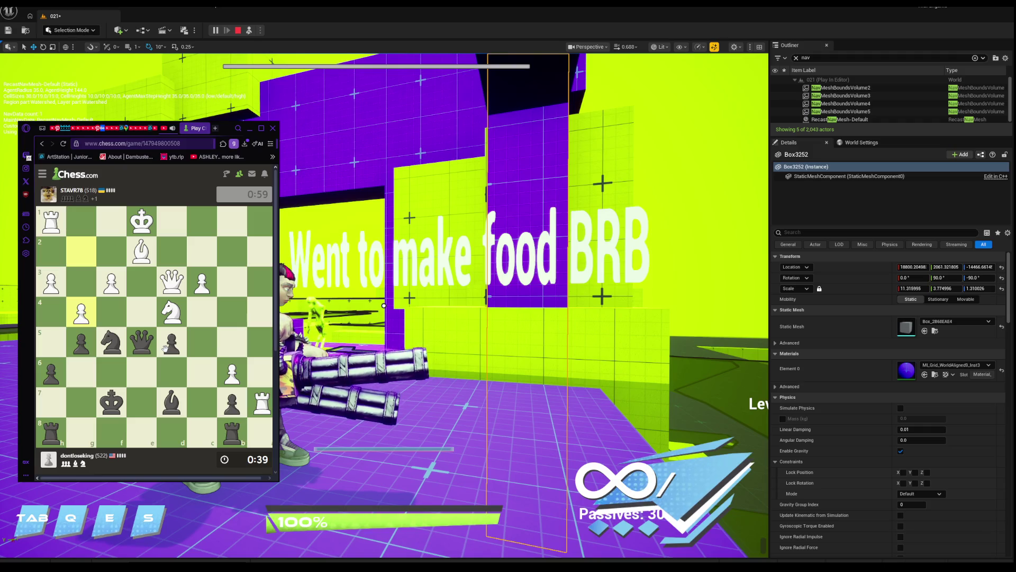
Capture White's knight on d4, weighing queen and h8 rook moves.
left_click_drag(117, 339, 170, 312)
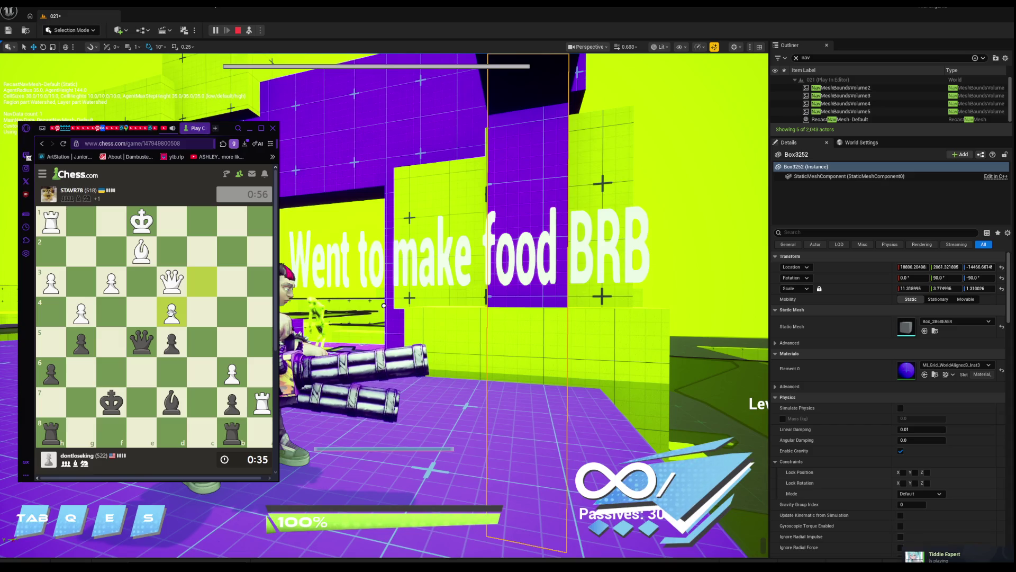
mouse_move(135, 345)
left_mouse_down()
mouse_move(142, 253)
mouse_move(59, 272)
mouse_move(81, 275)
mouse_move(83, 289)
left_mouse_up()
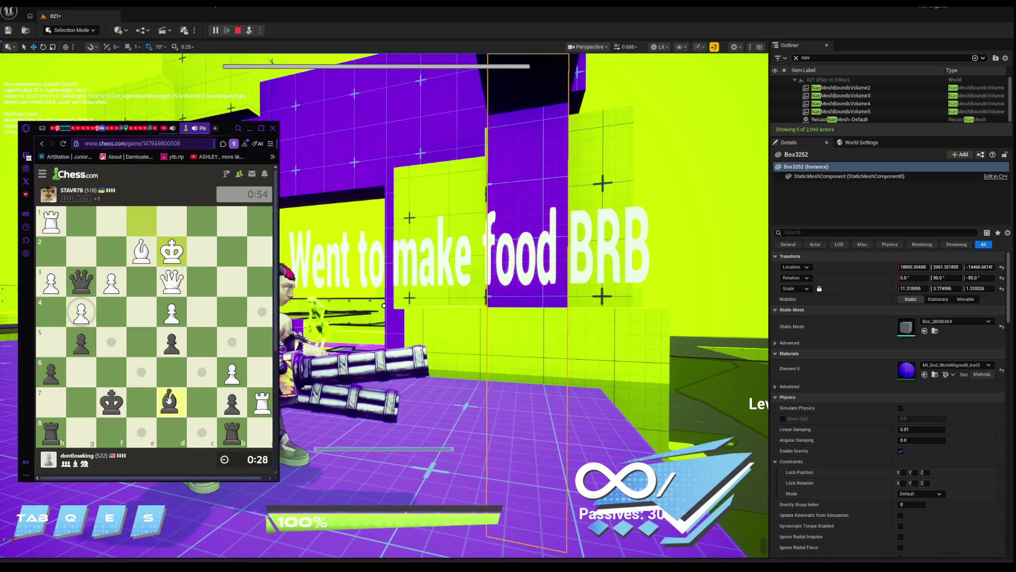
mouse_move(50, 433)
left_mouse_down()
mouse_move(204, 433)
mouse_move(143, 433)
mouse_move(144, 422)
left_mouse_up()
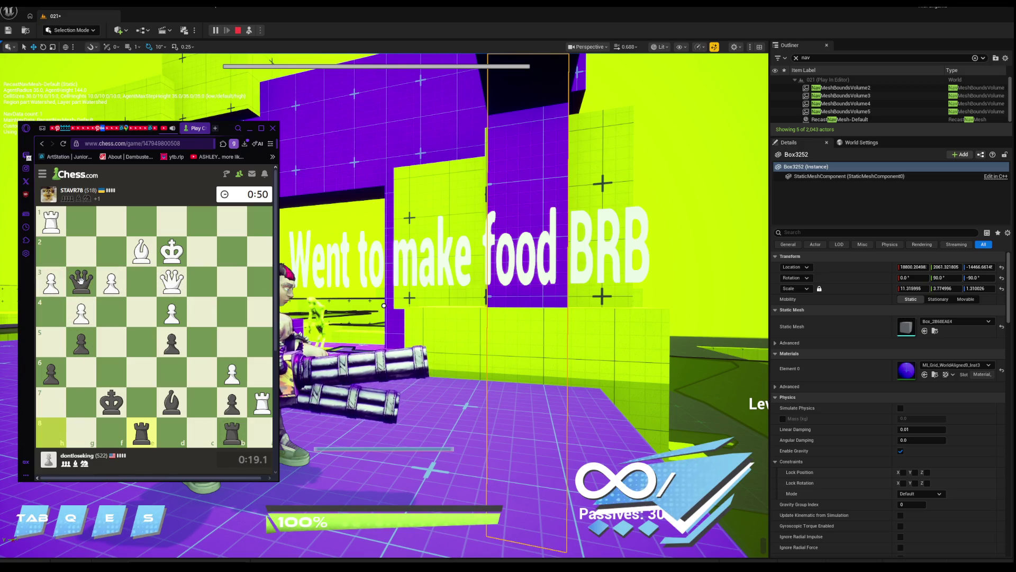
mouse_move(81, 280)
left_mouse_down()
mouse_move(165, 335)
mouse_move(176, 379)
left_mouse_up()
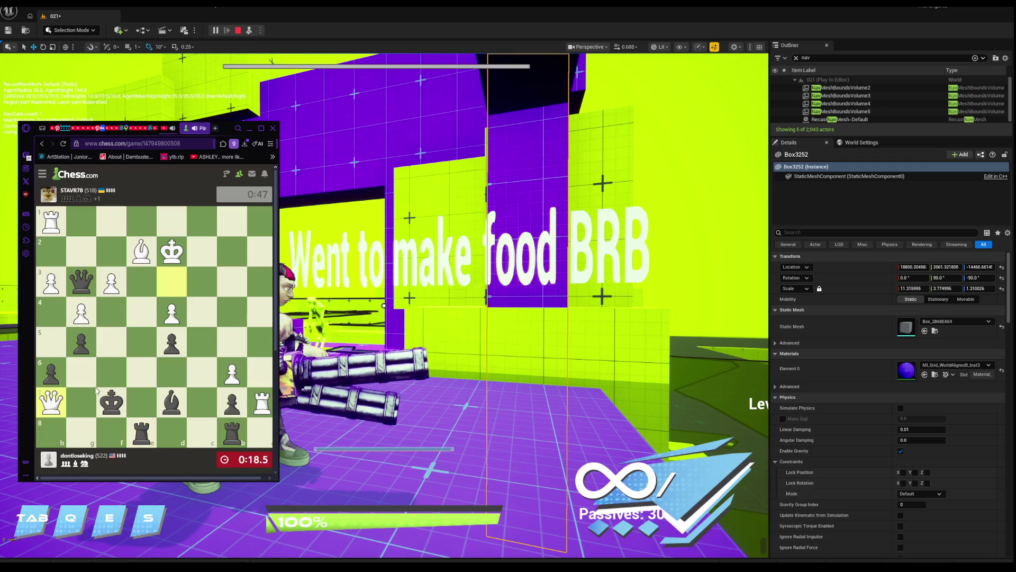
Walk the black king from g7 to f6 to f7, out of the queen's checks.
left_click_drag(97, 390, 142, 375)
left_click(143, 377)
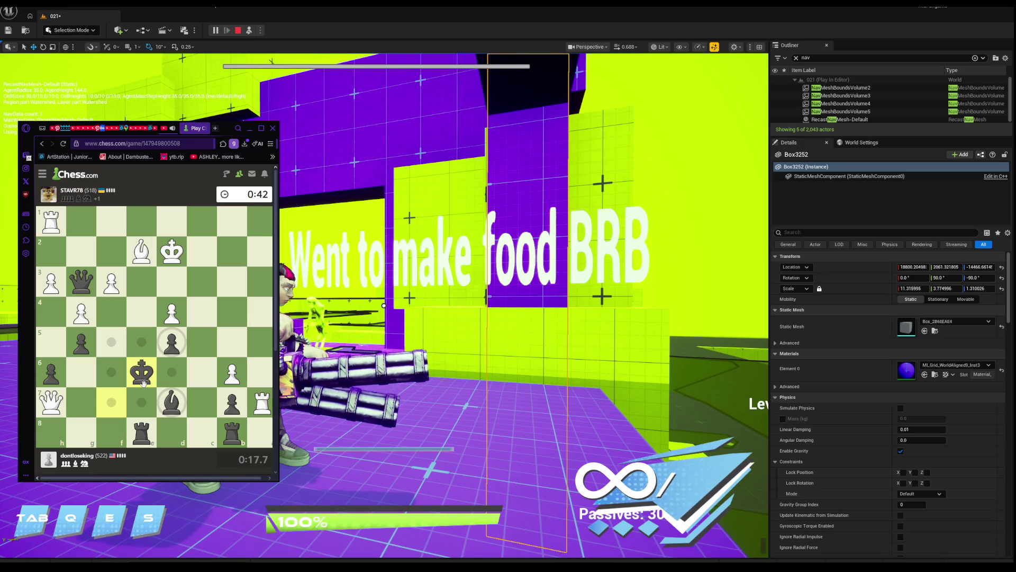
left_click_drag(144, 383, 141, 402)
left_click(141, 404)
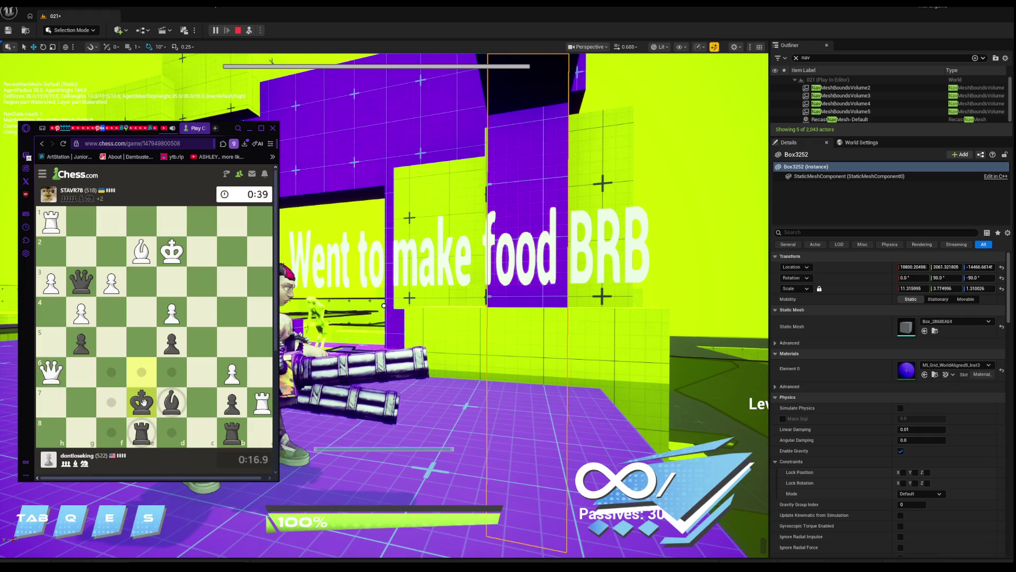
left_click(174, 373)
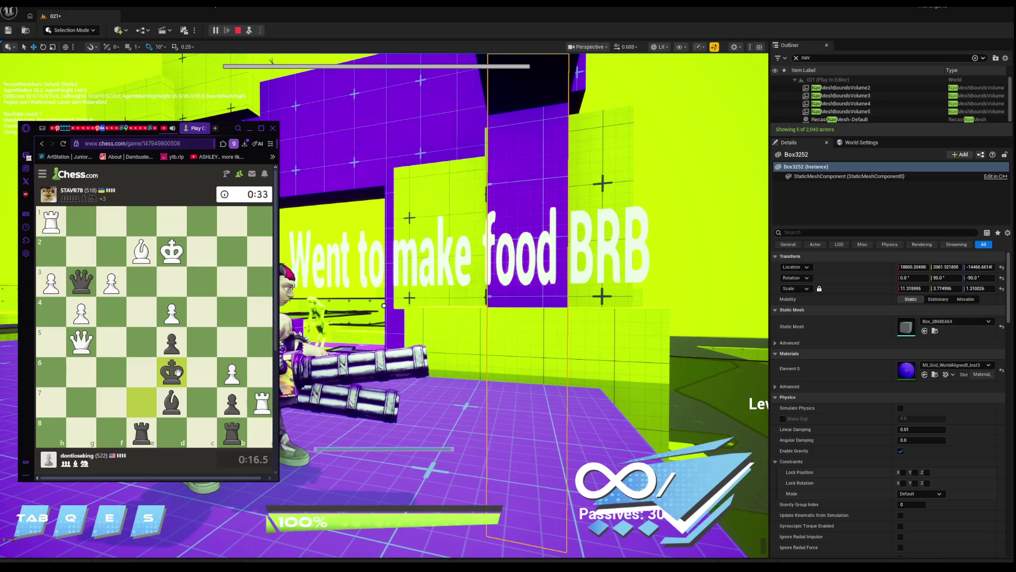
Bring the black rook from e8 up to e6.
mouse_move(178, 372)
left_mouse_down()
mouse_move(192, 404)
mouse_move(199, 344)
mouse_move(200, 368)
mouse_move(165, 373)
left_mouse_up()
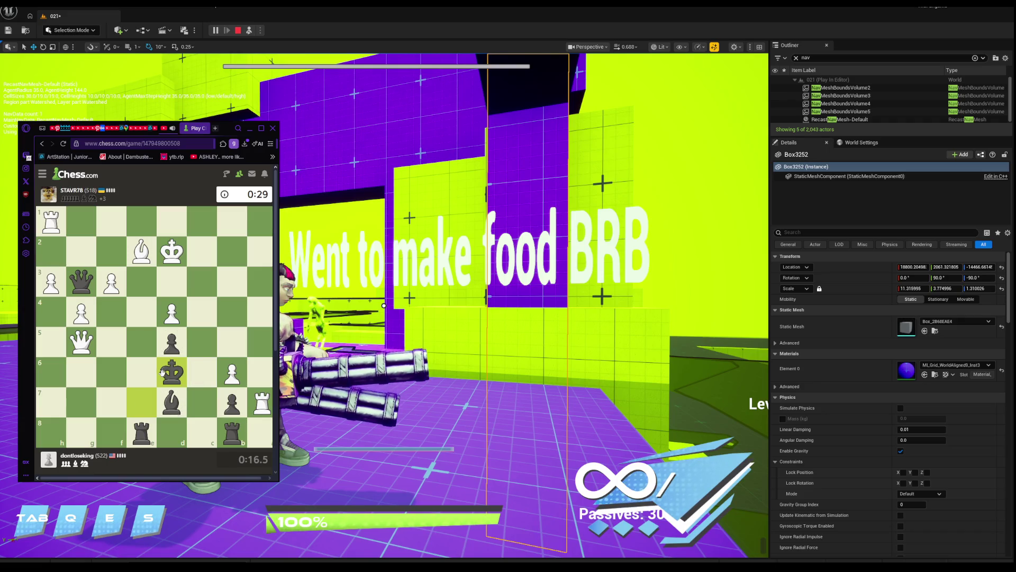
right_click(163, 372)
left_click(163, 376)
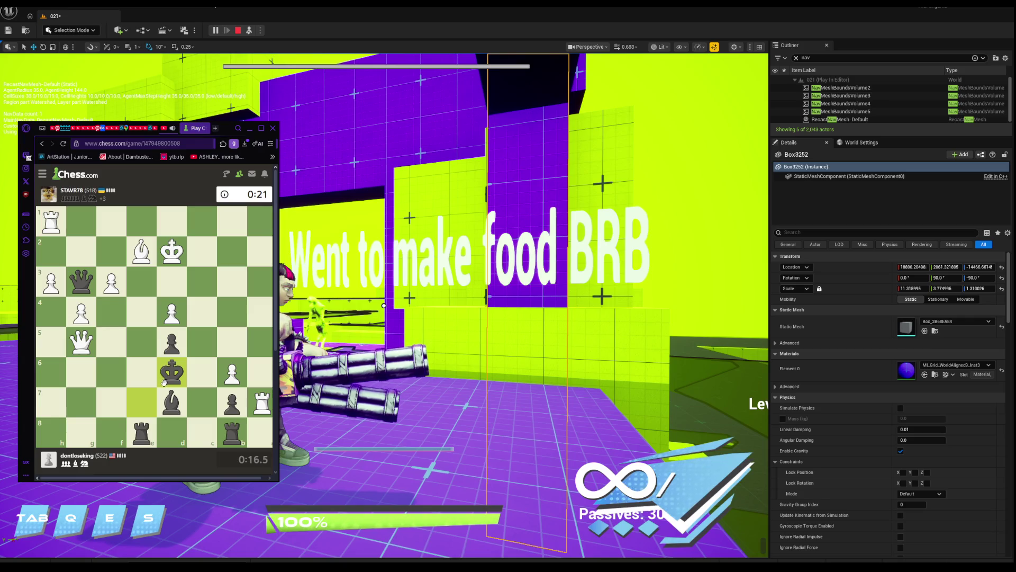
mouse_move(142, 433)
left_mouse_down()
mouse_move(144, 357)
mouse_move(142, 371)
left_mouse_up()
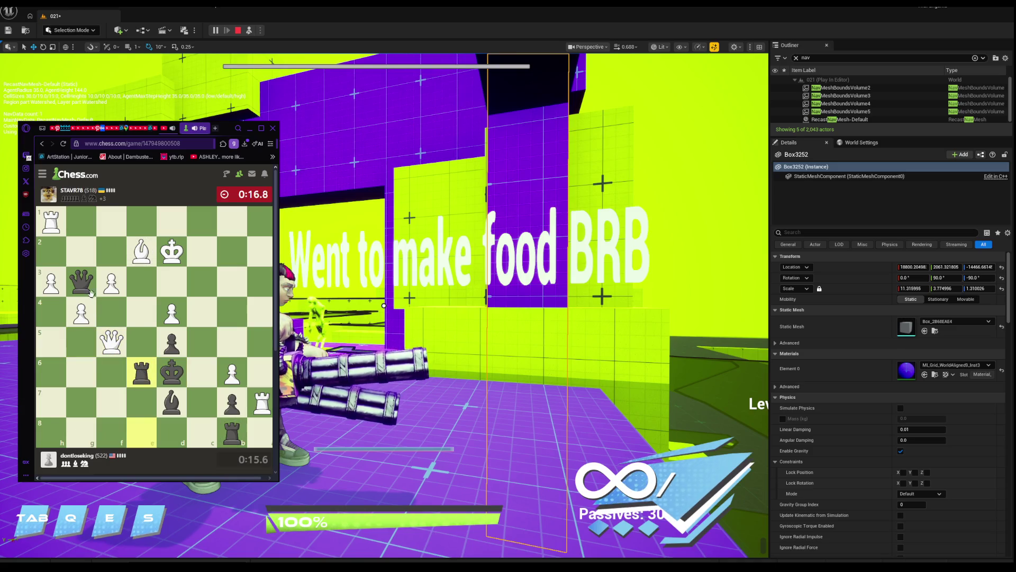
Play queen g3 to h4, rook b8 takes on b7, and king recaptures on e6 to win.
left_click(85, 279)
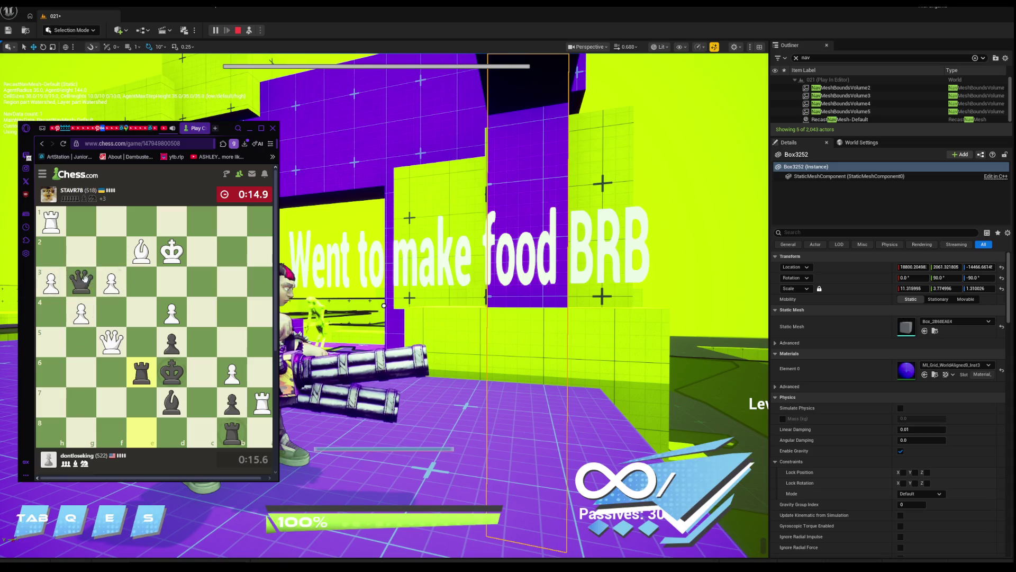
left_click_drag(85, 279, 86, 280)
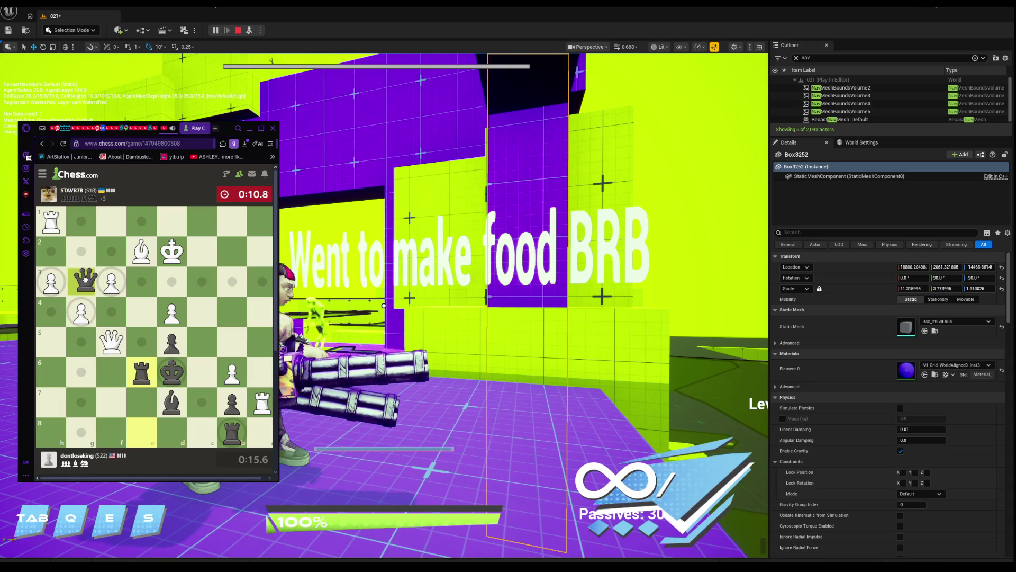
left_click_drag(84, 279, 52, 306)
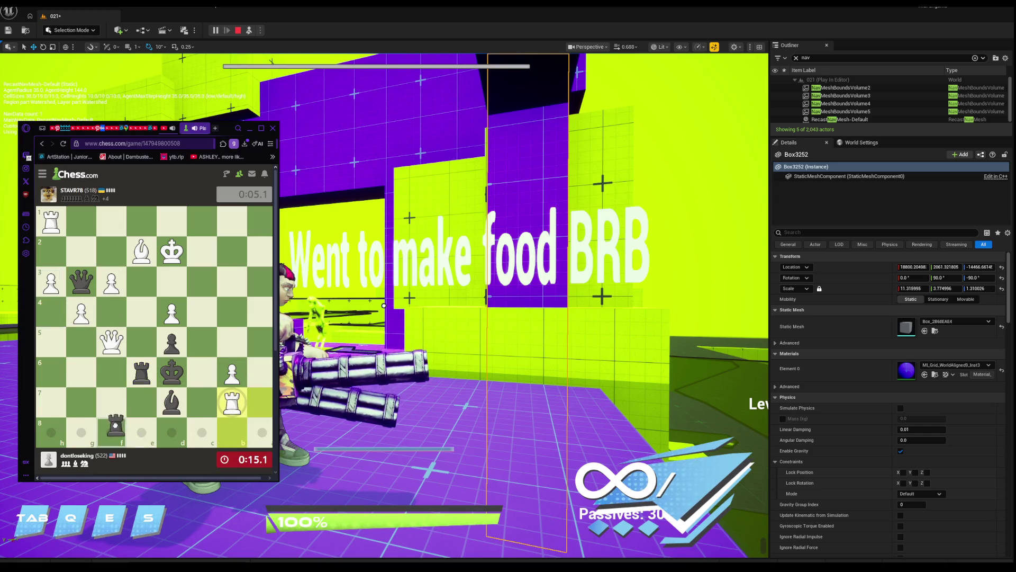
left_click_drag(234, 426, 229, 400)
left_click(228, 401)
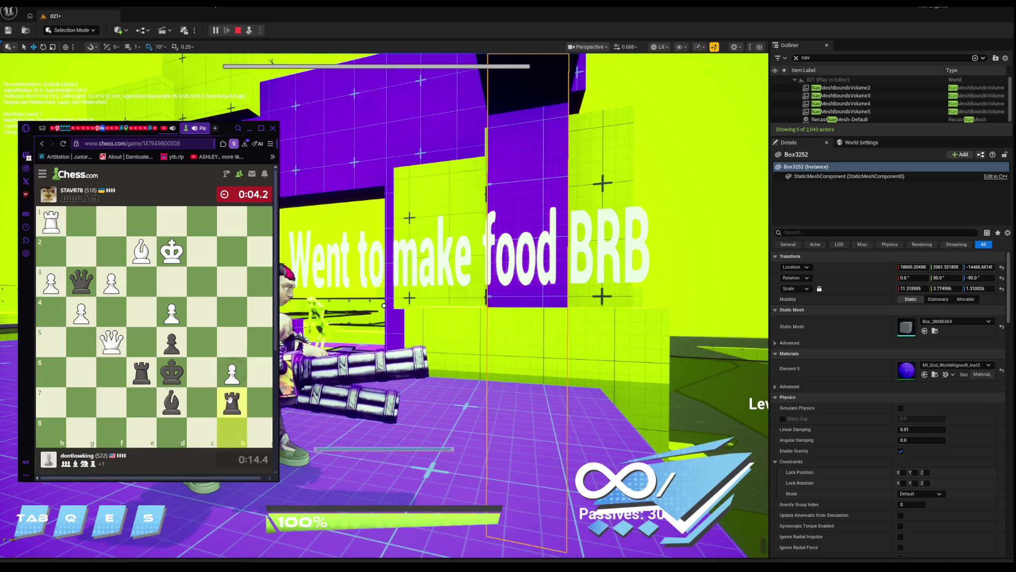
left_click_drag(81, 282, 53, 311)
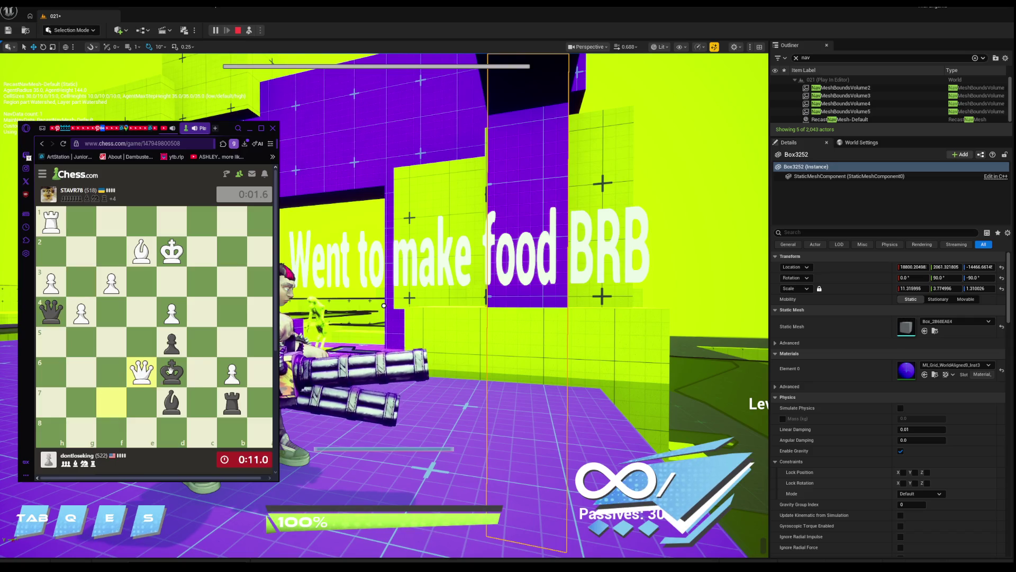
left_click_drag(171, 372, 143, 375)
left_click(146, 376)
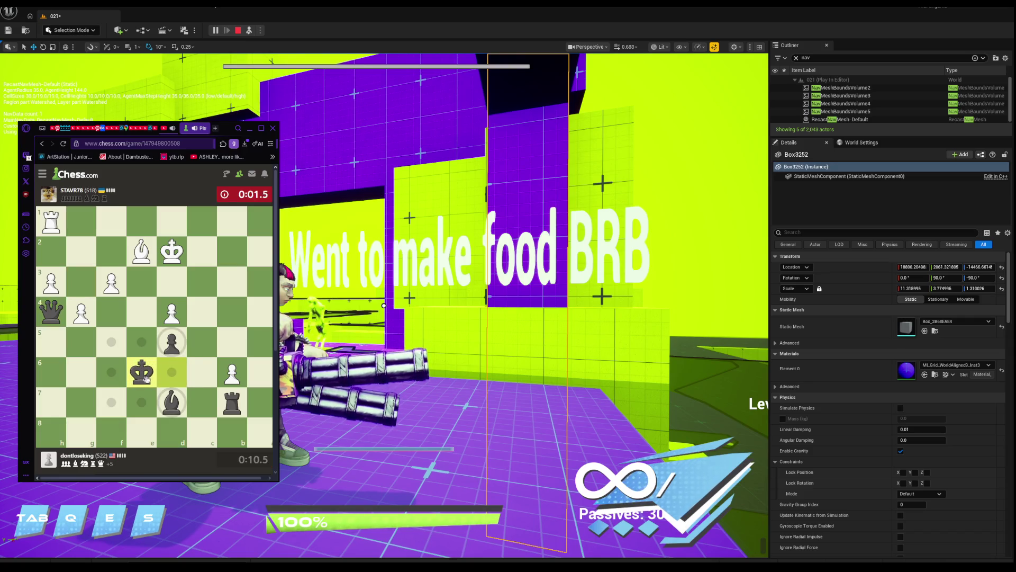
left_click(52, 311)
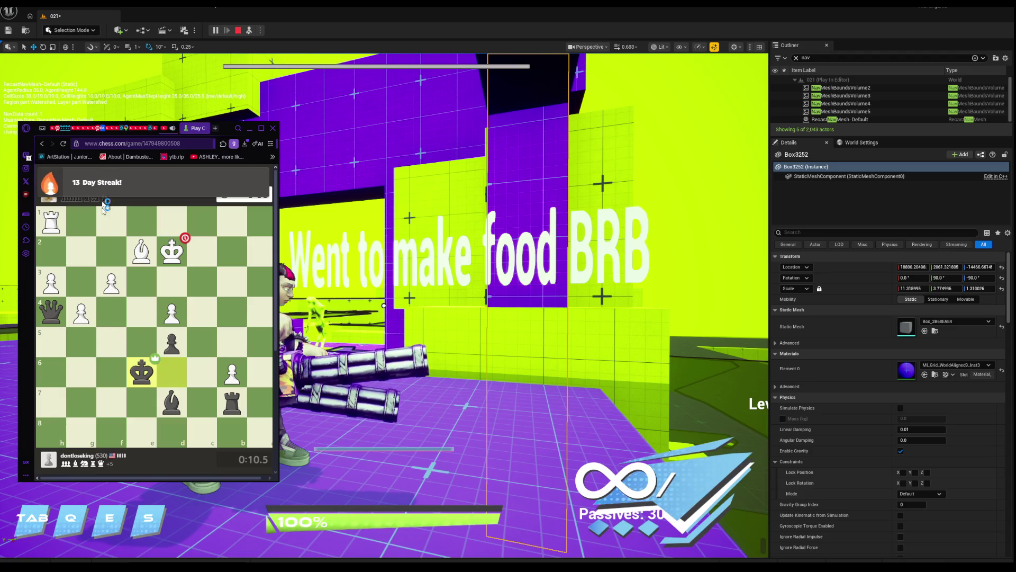
Try White's e2 bishop and h1 rook on the analysis board, then push the f-pawn from f3 to f4.
left_click_drag(149, 247, 204, 305)
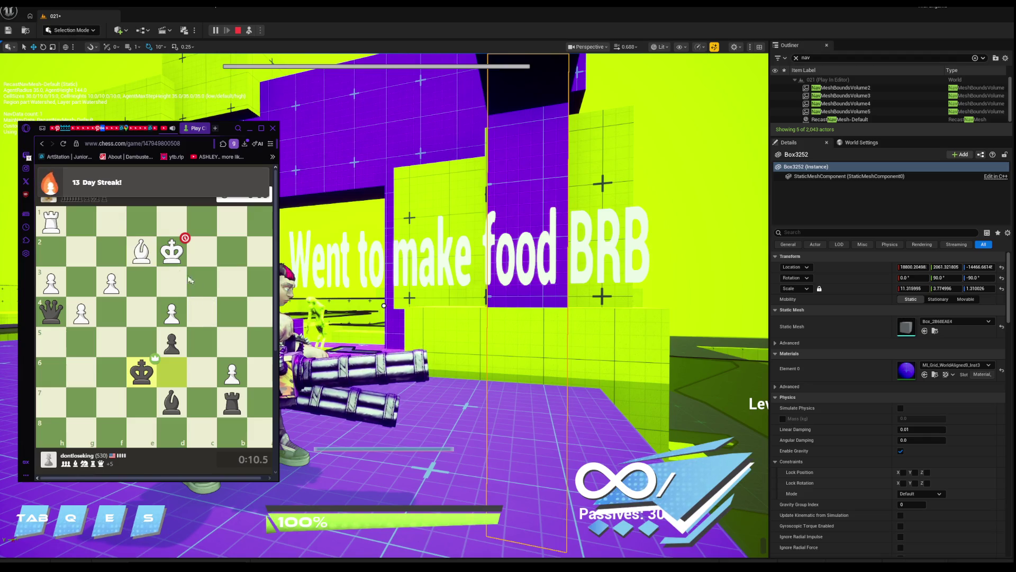
mouse_move(51, 222)
left_mouse_down()
mouse_move(241, 227)
mouse_move(209, 221)
left_mouse_up()
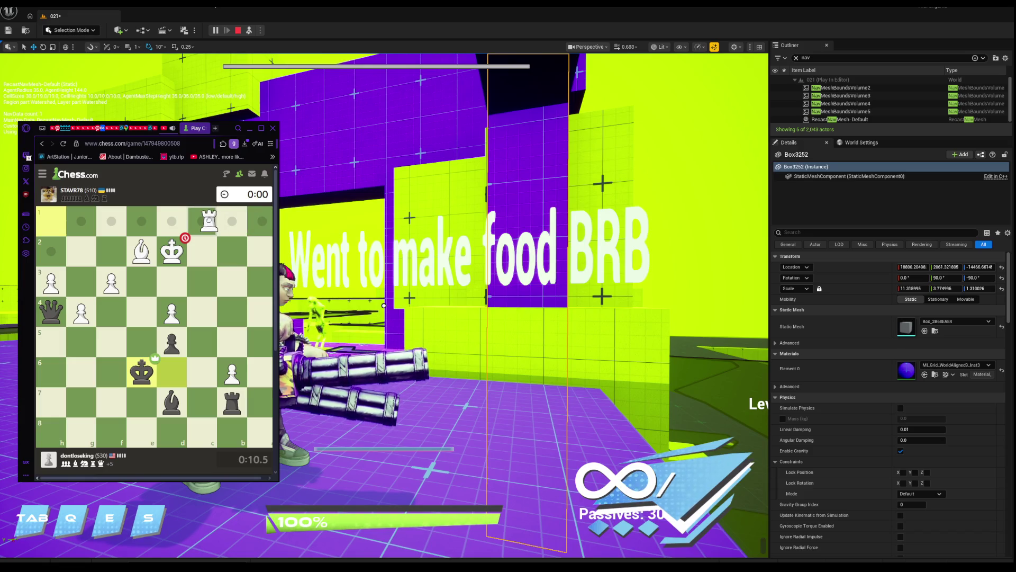
left_click_drag(209, 221, 209, 222)
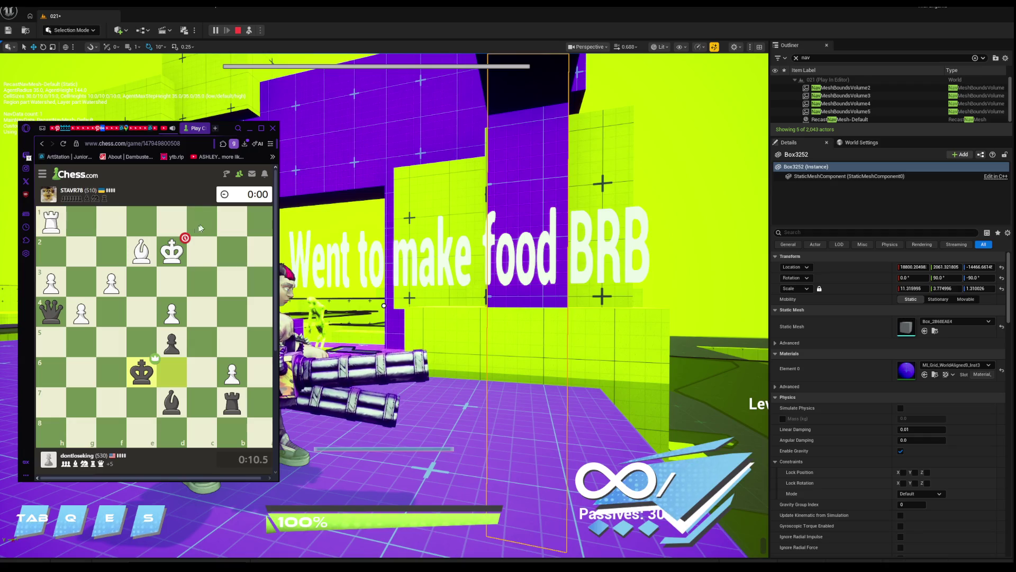
left_click_drag(112, 283, 111, 339)
Take the g3 pawn with the black queen, advance White's f-pawn to f5, and move the king from e6 to f6.
left_click(155, 255)
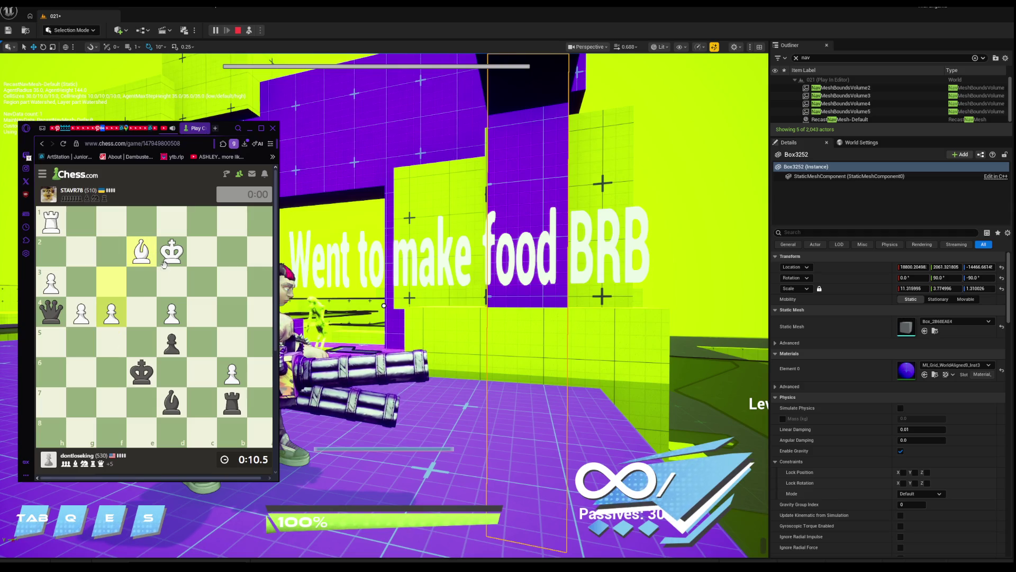
left_click(50, 315)
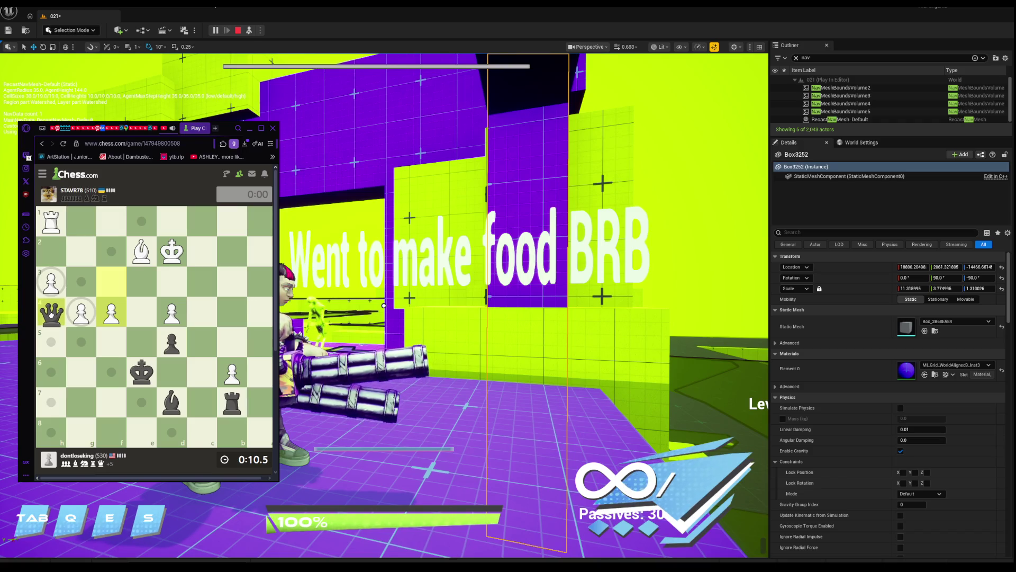
left_click(75, 283)
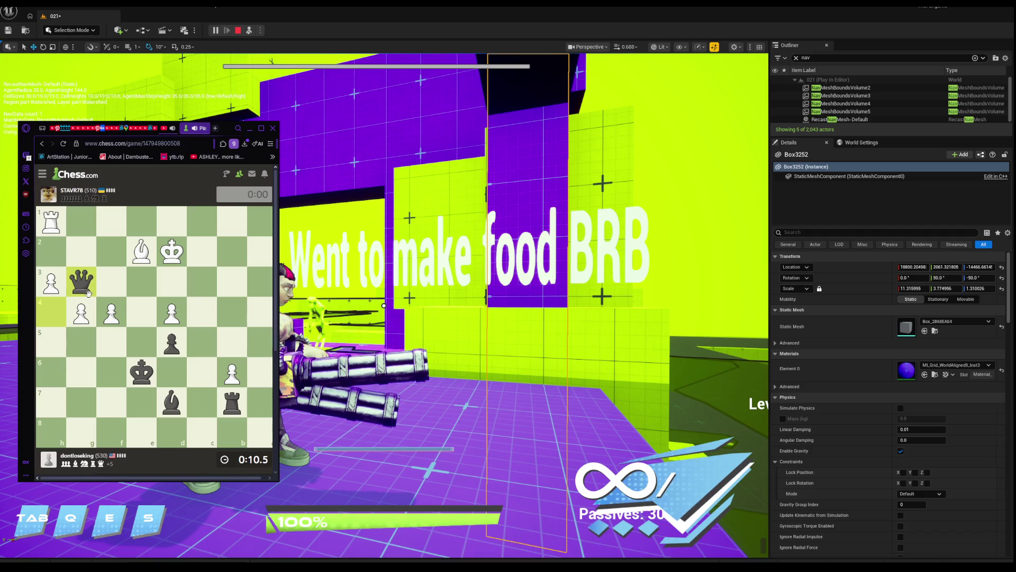
left_click_drag(111, 319, 117, 347)
left_click(141, 372)
left_click(109, 368)
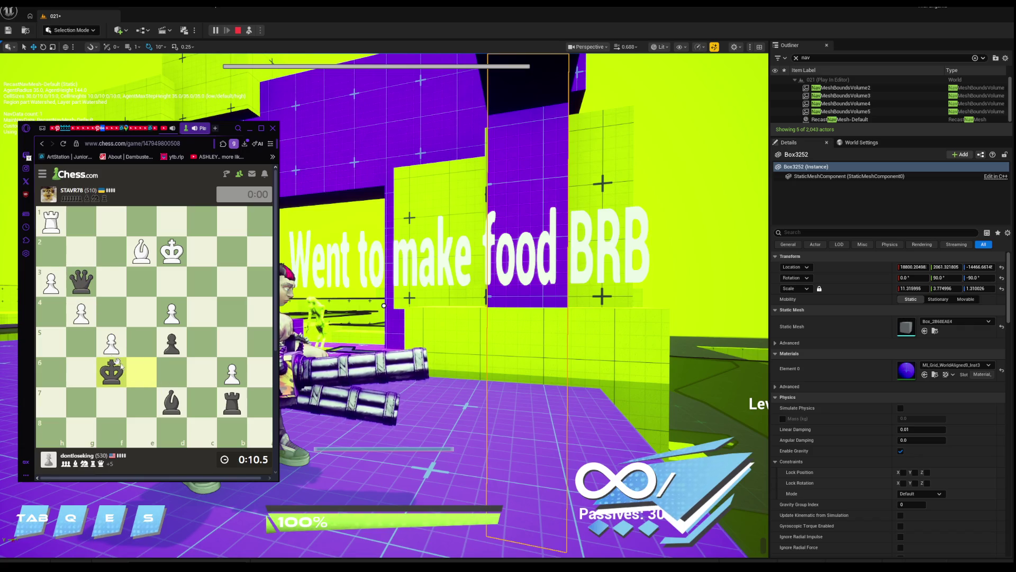
left_click_drag(85, 316, 84, 317)
Move White's rook h1 to c1 to c3 while the black queen takes on h3 and goes to h6.
left_click(134, 247)
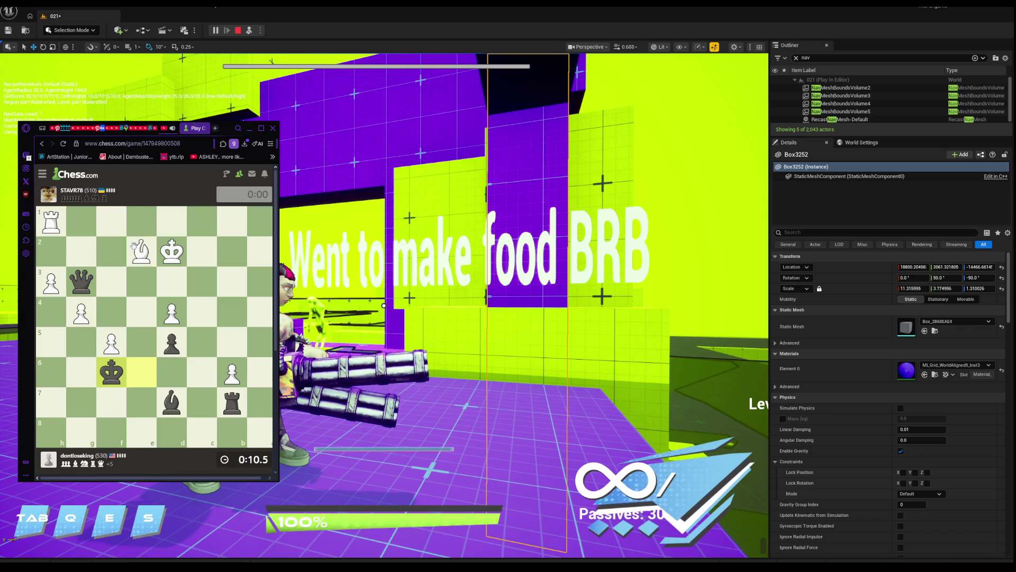
mouse_move(52, 223)
left_mouse_down()
mouse_move(114, 224)
mouse_move(53, 222)
mouse_move(78, 276)
mouse_move(68, 246)
mouse_move(142, 221)
mouse_move(259, 228)
mouse_move(208, 223)
left_mouse_up()
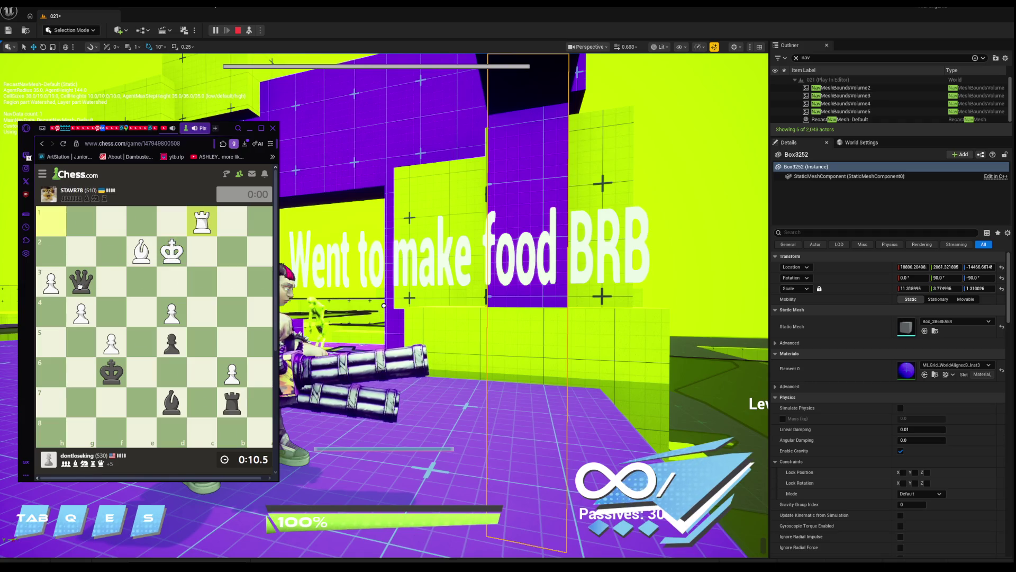
left_click(80, 286)
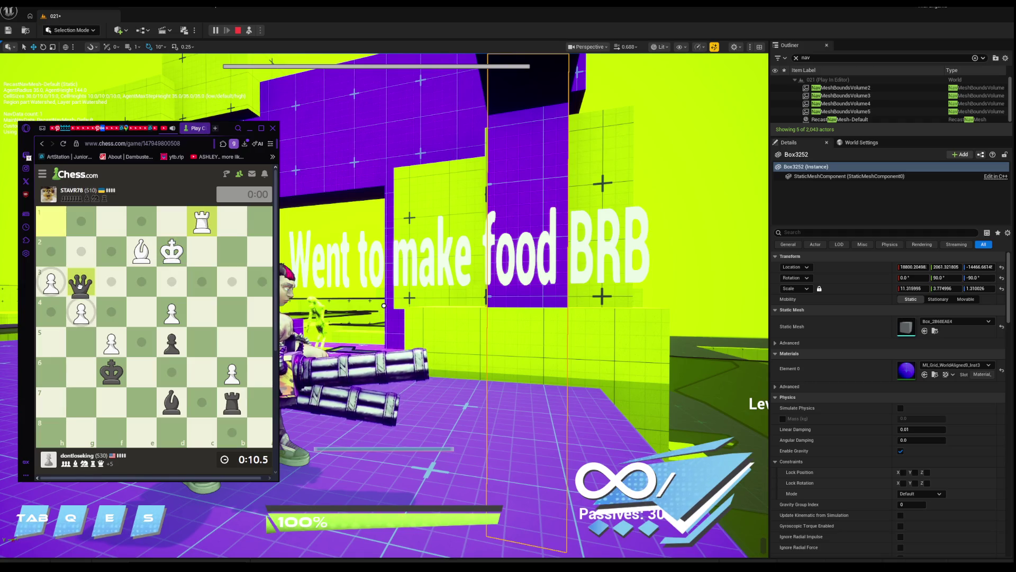
left_click(51, 282)
left_click(203, 223)
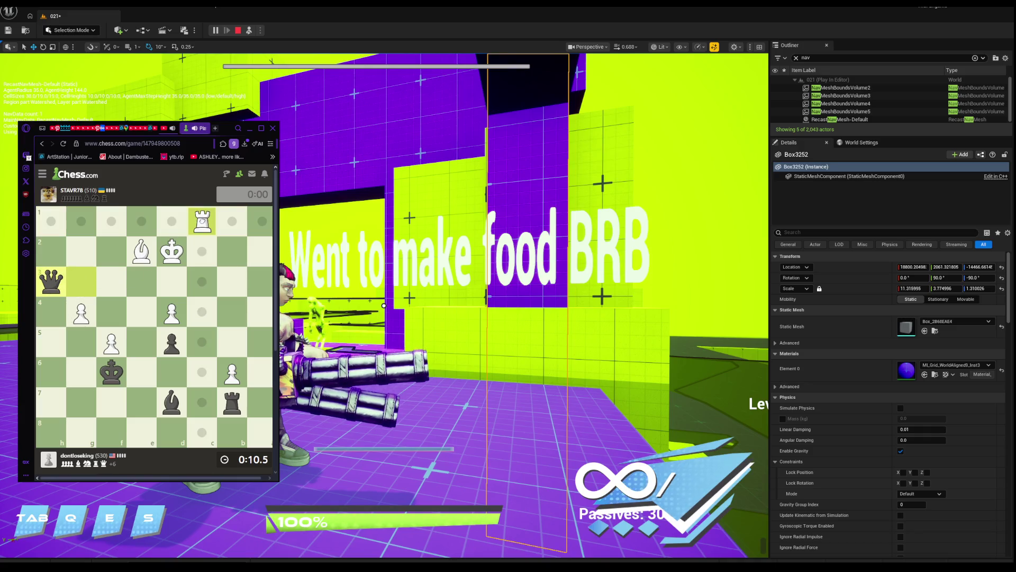
left_click(202, 282)
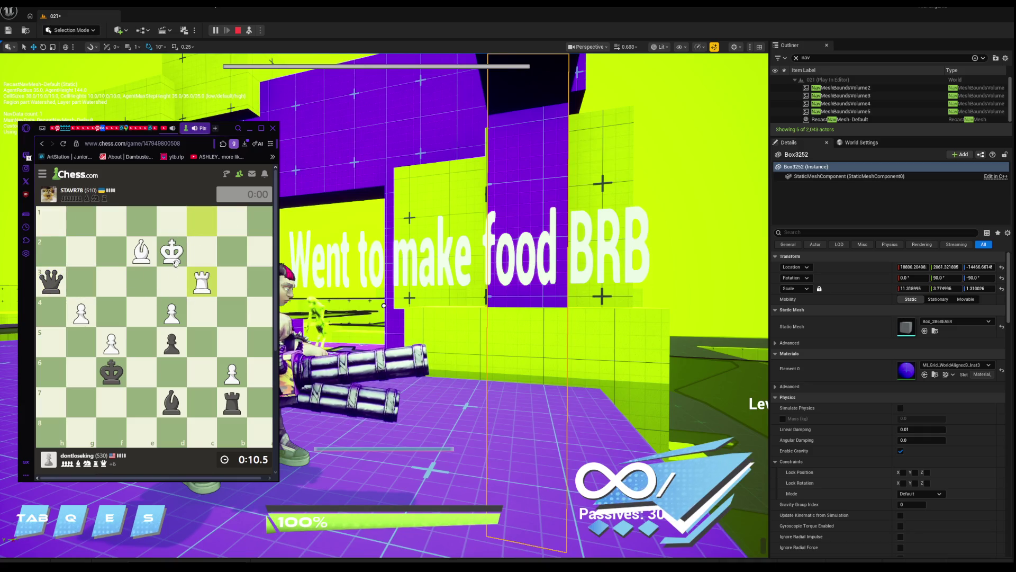
mouse_move(50, 282)
left_mouse_down()
mouse_move(77, 307)
mouse_move(53, 283)
left_mouse_up()
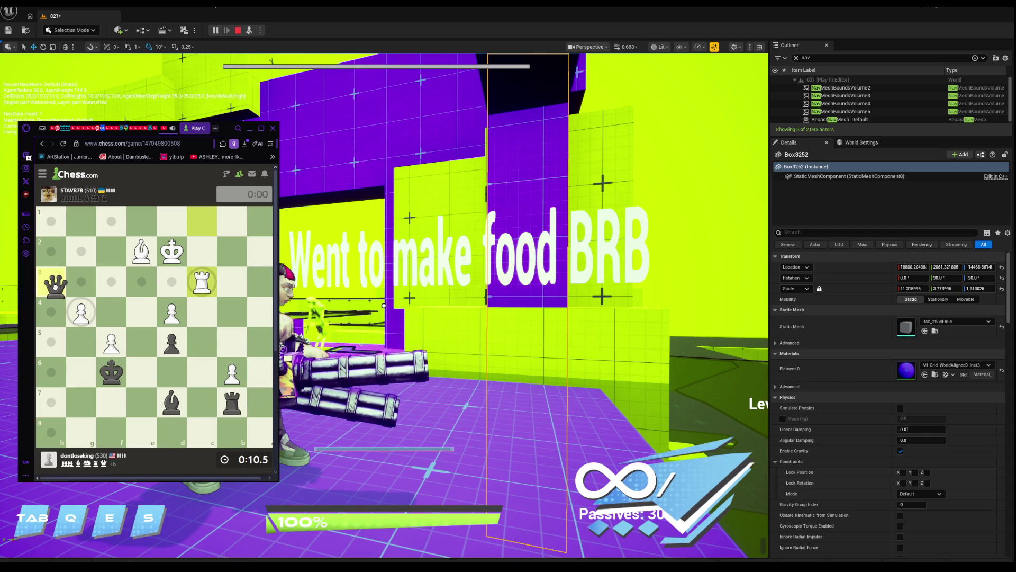
left_click_drag(55, 286, 51, 371)
Shuffle White's king d2 to d1 and back, then retreat the e2 bishop to f1.
left_click(81, 312)
right_click(77, 348)
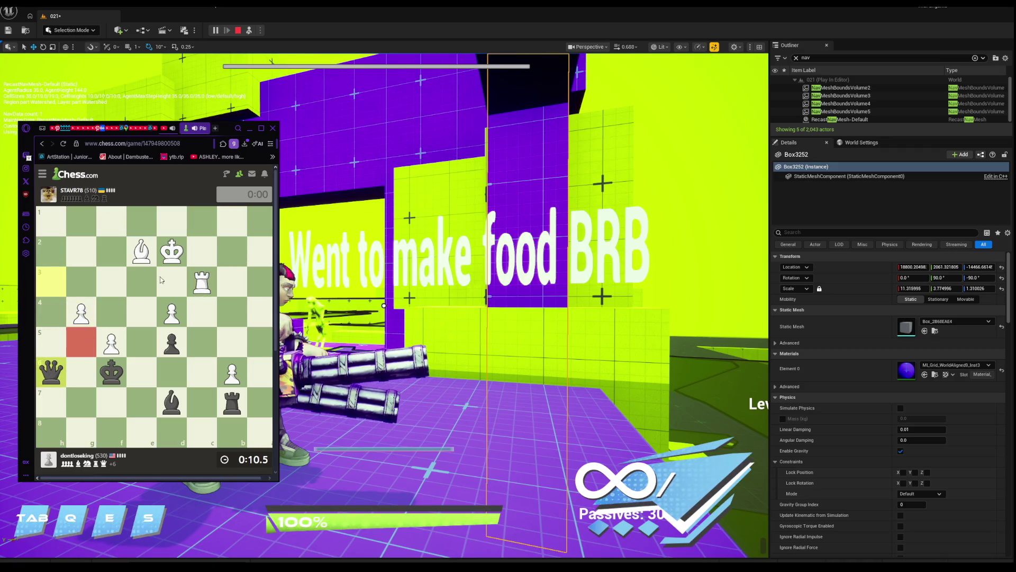
left_click(194, 281)
mouse_move(172, 258)
left_mouse_down()
mouse_move(142, 221)
mouse_move(172, 234)
mouse_move(172, 253)
left_mouse_up()
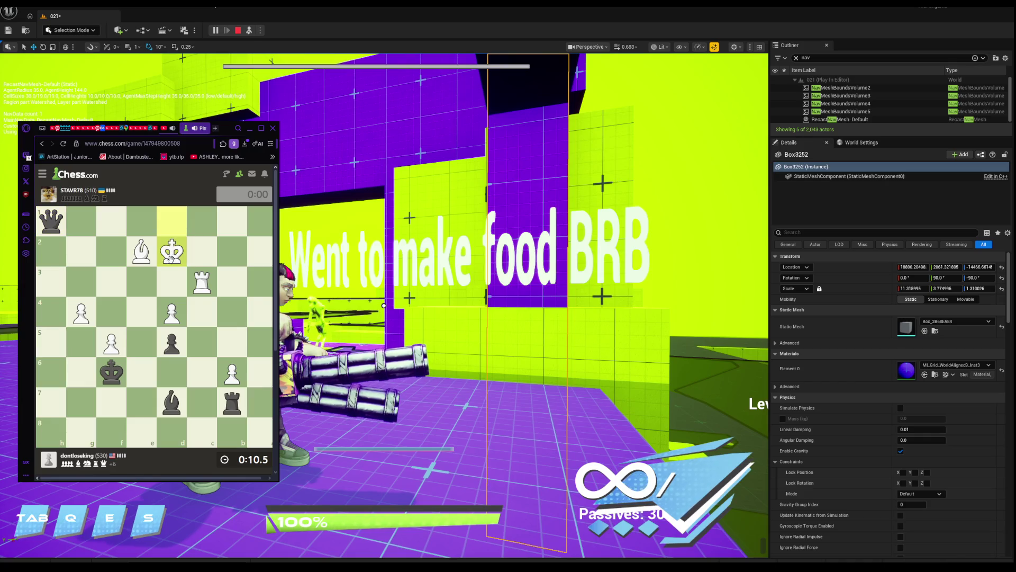
left_click_drag(51, 221, 62, 377)
mouse_move(53, 224)
left_mouse_down()
mouse_move(45, 370)
mouse_move(78, 352)
left_mouse_up()
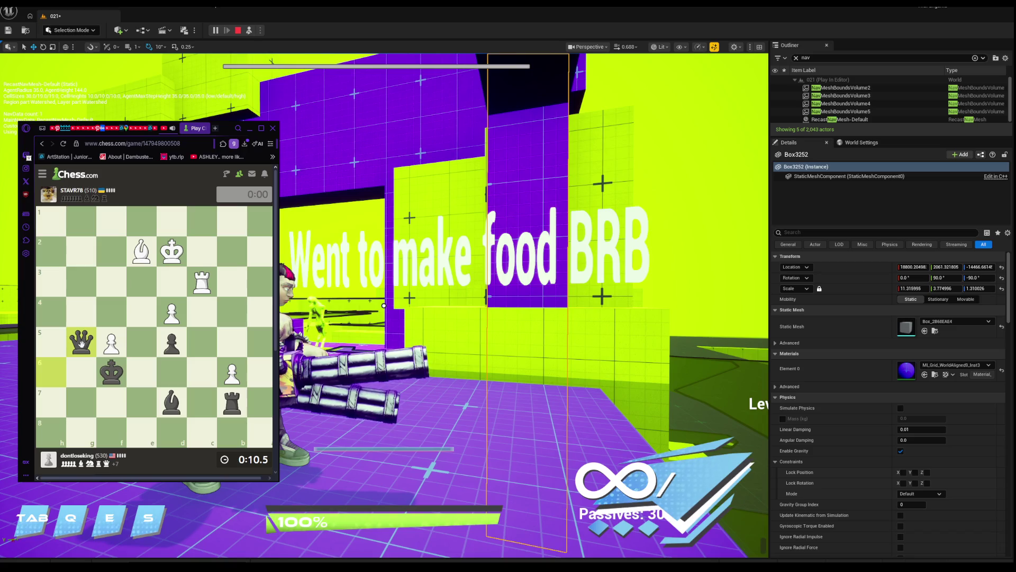
mouse_move(171, 252)
left_mouse_down()
mouse_move(167, 226)
mouse_move(175, 266)
mouse_move(162, 235)
mouse_move(141, 222)
left_mouse_up()
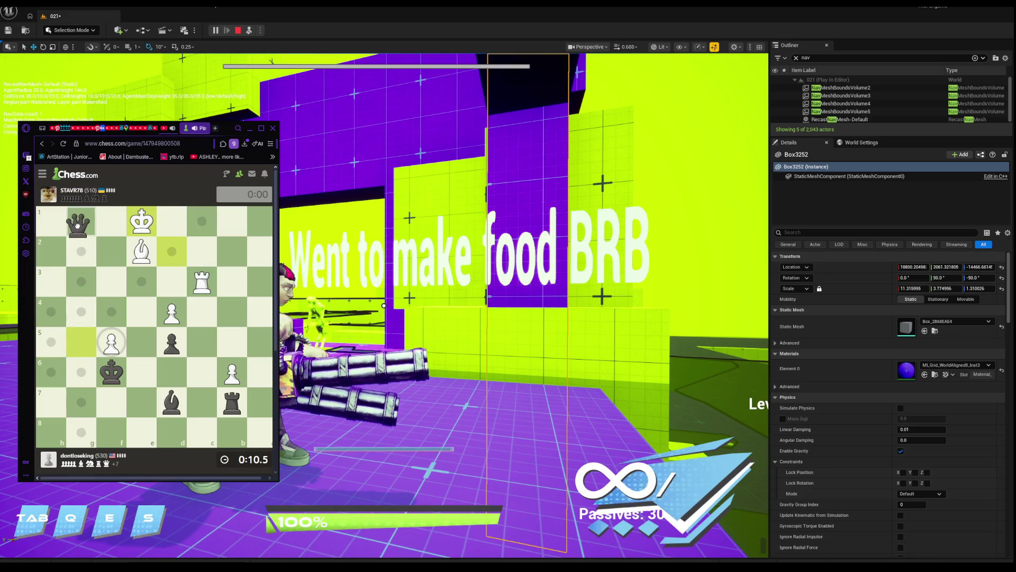
mouse_move(141, 251)
left_mouse_down()
mouse_move(111, 221)
mouse_move(89, 228)
mouse_move(159, 297)
mouse_move(169, 294)
mouse_move(171, 312)
left_mouse_up()
Capture the d4 pawn with the black queen, then minimize the browser to reveal the Unreal level.
left_click(201, 282)
left_click(111, 221)
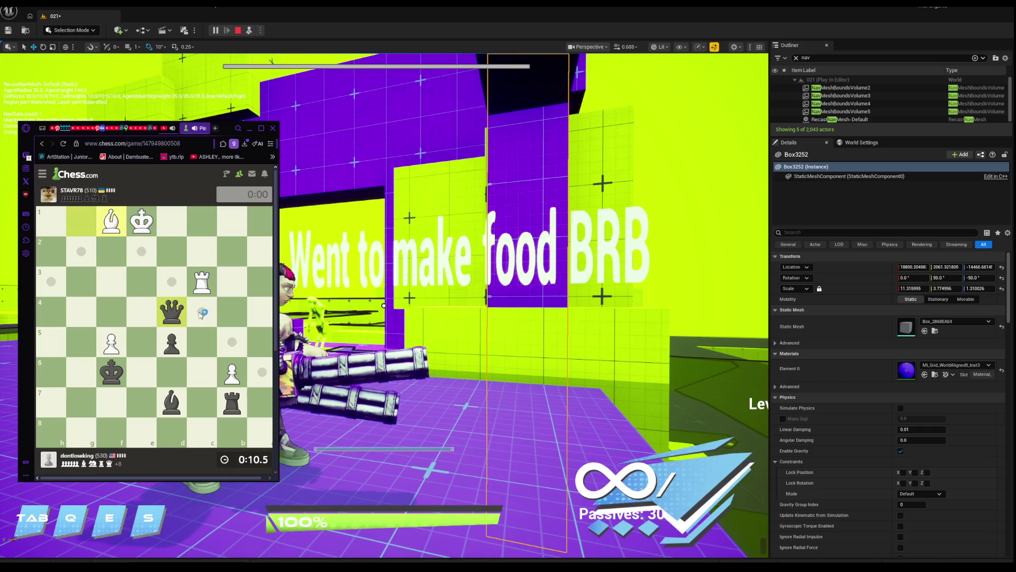
mouse_move(172, 402)
left_mouse_down()
mouse_move(142, 376)
mouse_move(172, 402)
left_mouse_up()
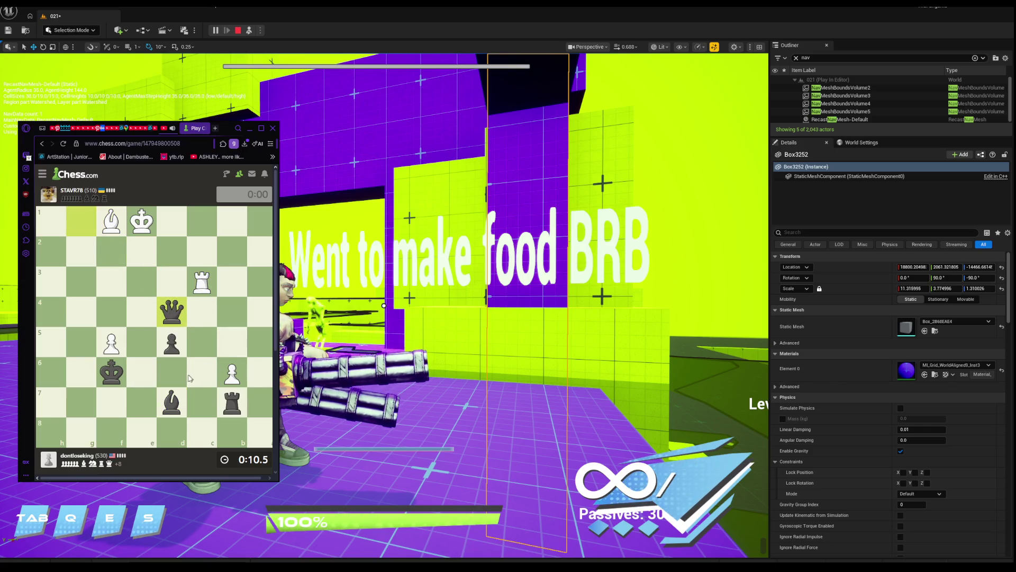
left_click(250, 128)
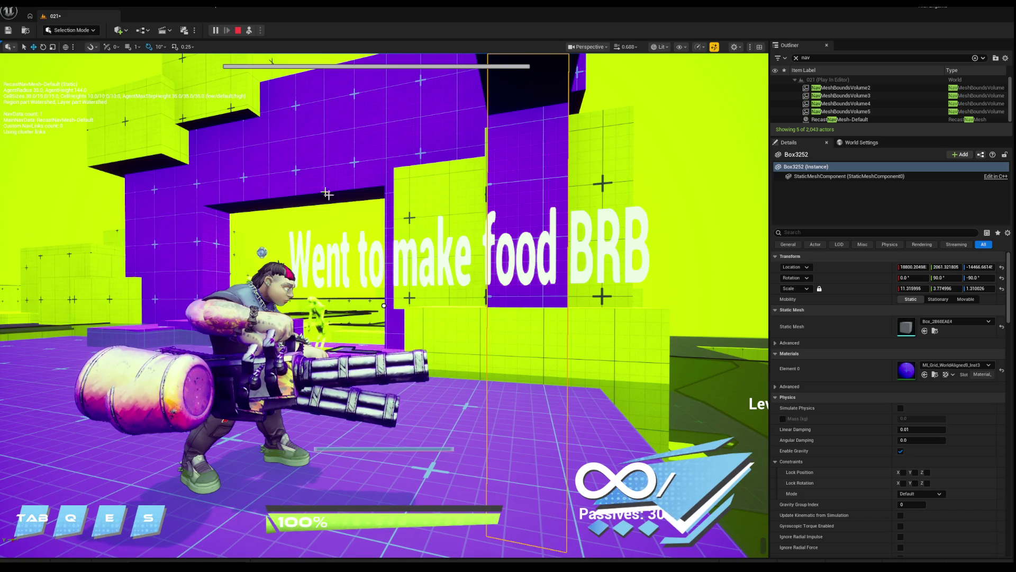
Delete the 'Went to make food BRB' text actor and stop the play session.
left_click(434, 254)
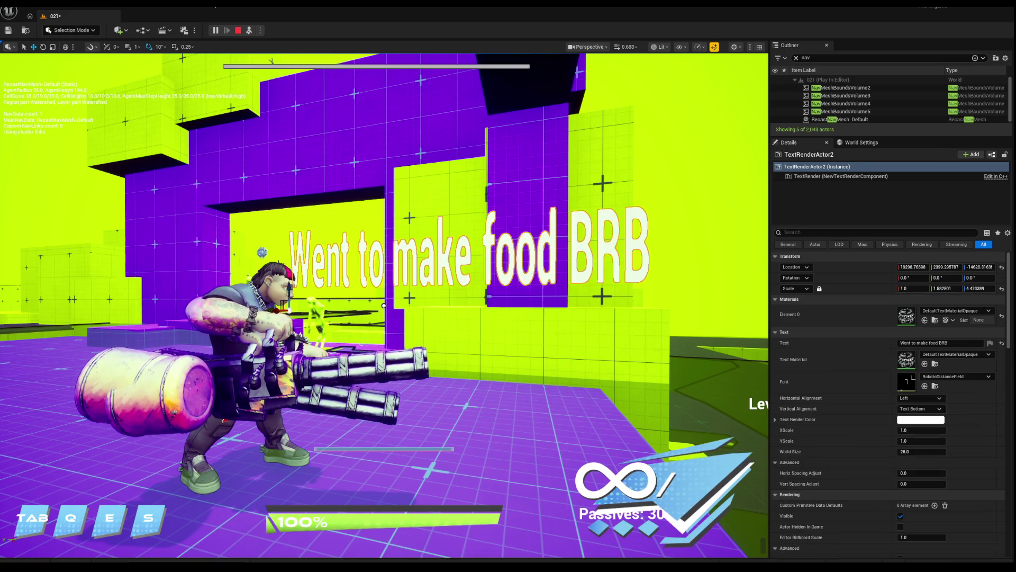
key("Delete")
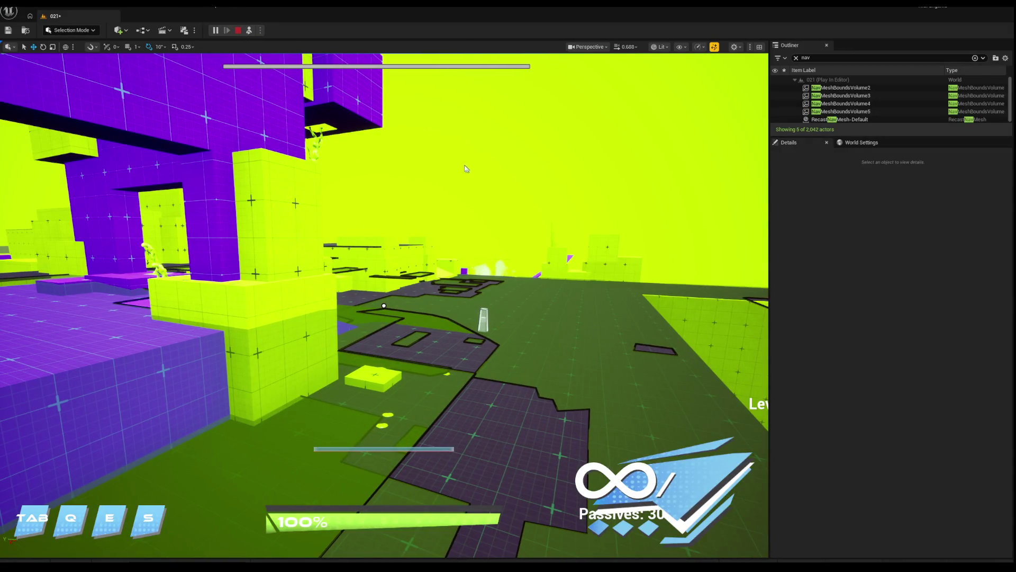
left_click(239, 31)
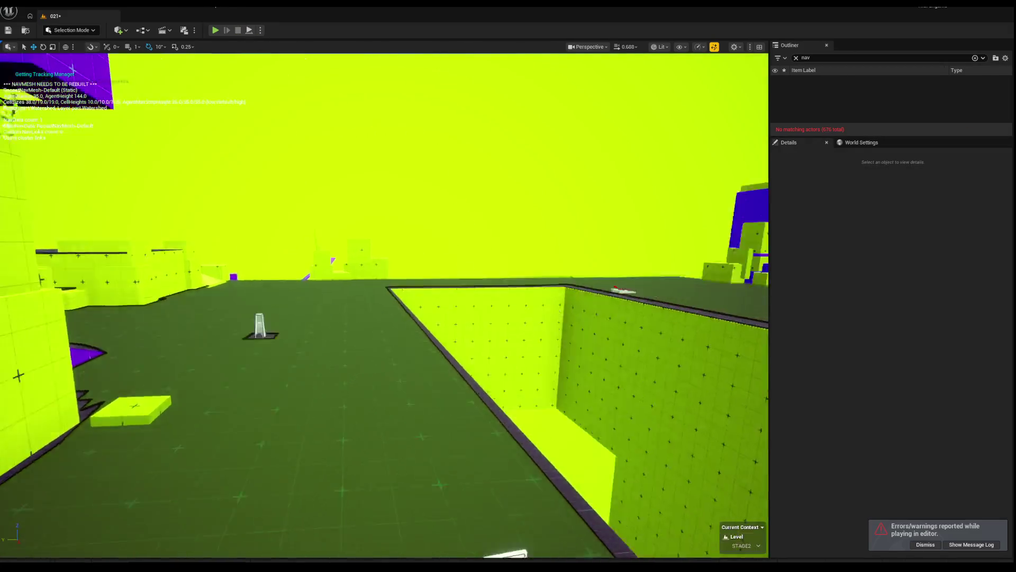
left_click(386, 227)
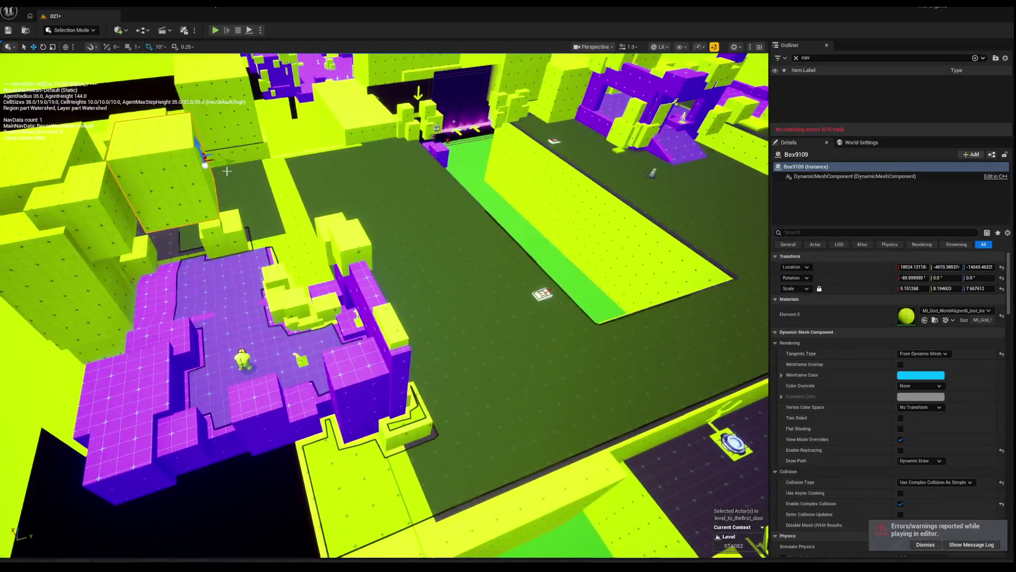
Frame Box9109, shrink its width and depth, then lower and lengthen it.
mouse_move(175, 159)
left_mouse_down()
mouse_move(339, 180)
mouse_move(226, 170)
mouse_move(529, 295)
mouse_move(413, 223)
mouse_move(318, 199)
mouse_move(318, 170)
mouse_move(216, 113)
mouse_move(227, 125)
mouse_move(185, 166)
left_mouse_up()
key("f")
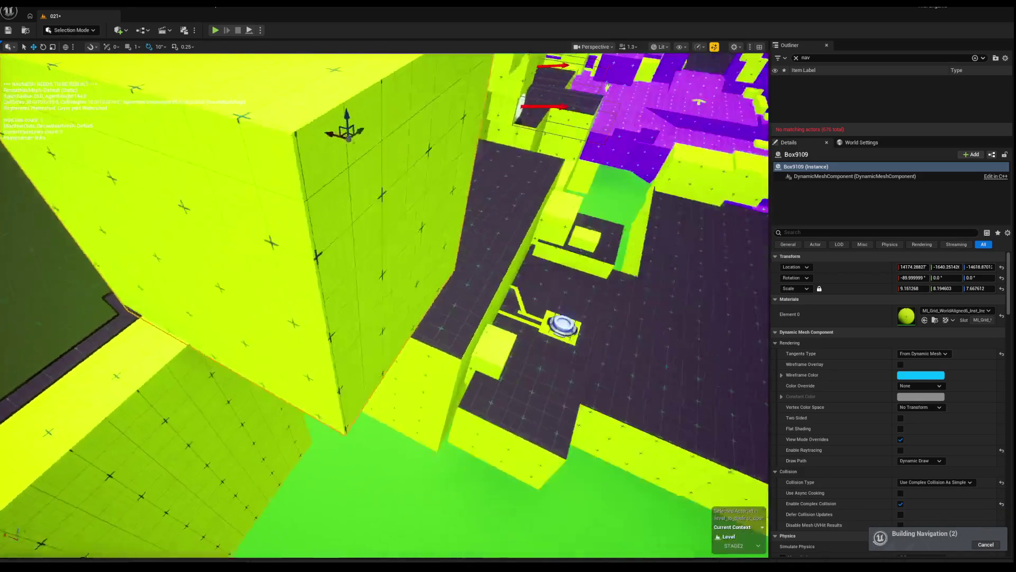
left_click_drag(334, 149, 370, 141)
key("w")
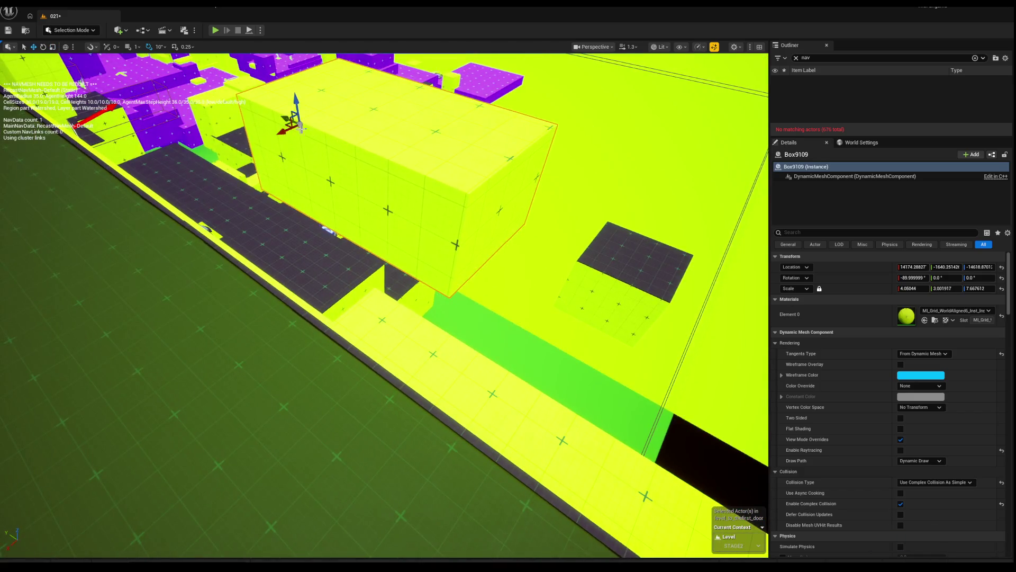
mouse_move(298, 105)
left_mouse_down()
mouse_move(330, 217)
mouse_move(274, 207)
left_mouse_up()
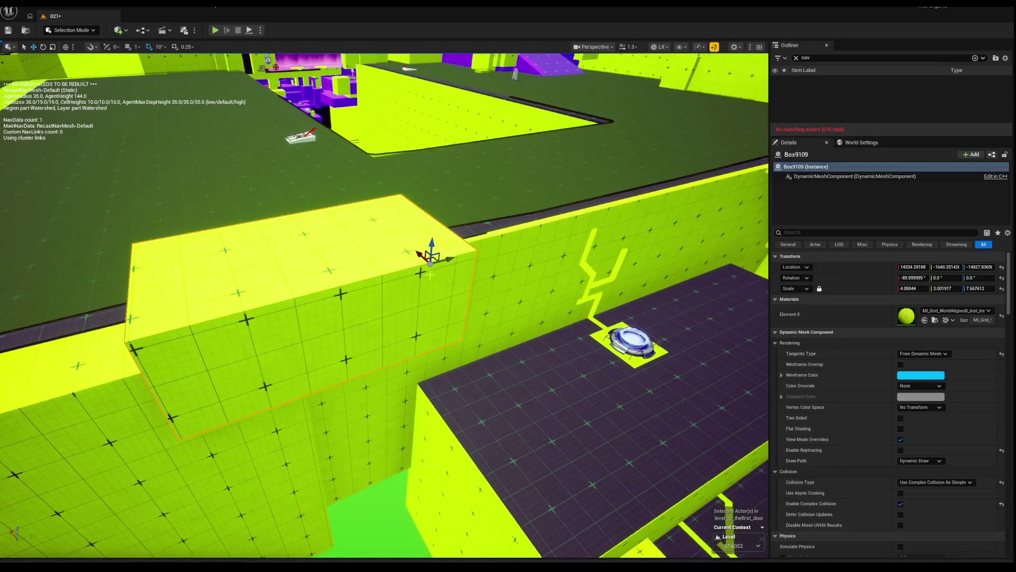
left_click_drag(433, 253, 420, 256)
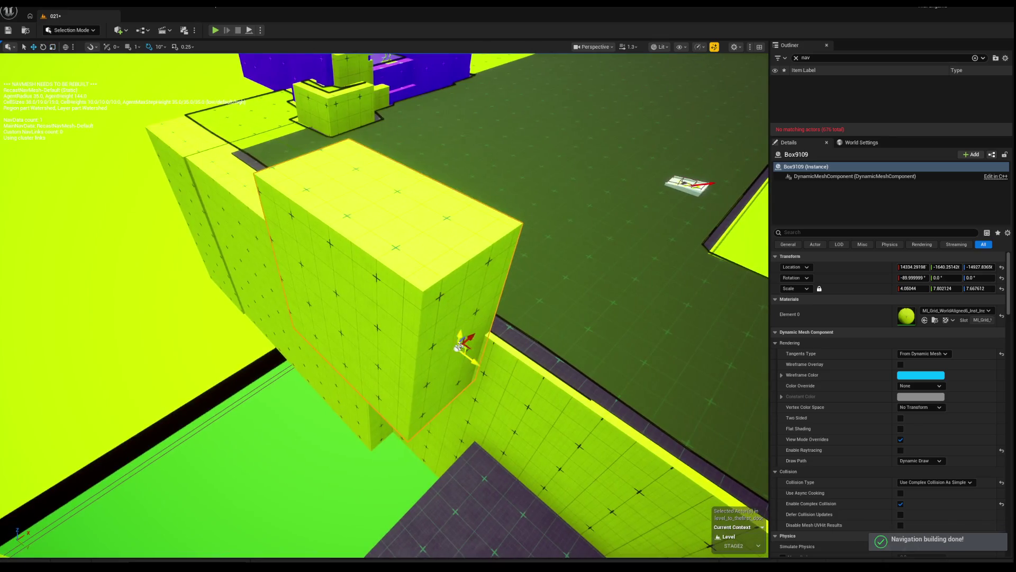
left_click_drag(458, 347, 448, 404)
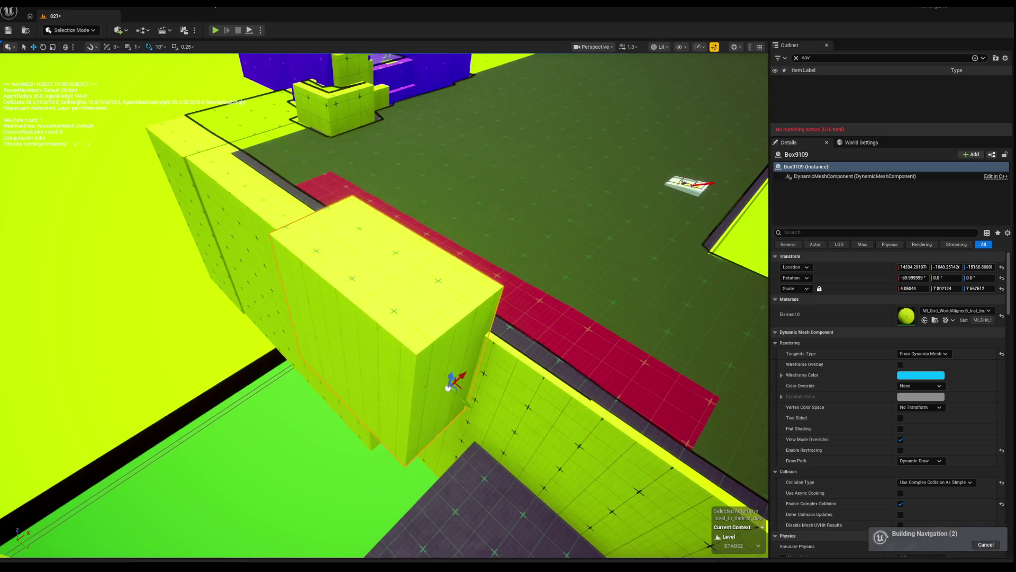
Stretch Box9109 much taller, to a scale of 4.86 × 10.86 × 15.83.
key("e")
key("r")
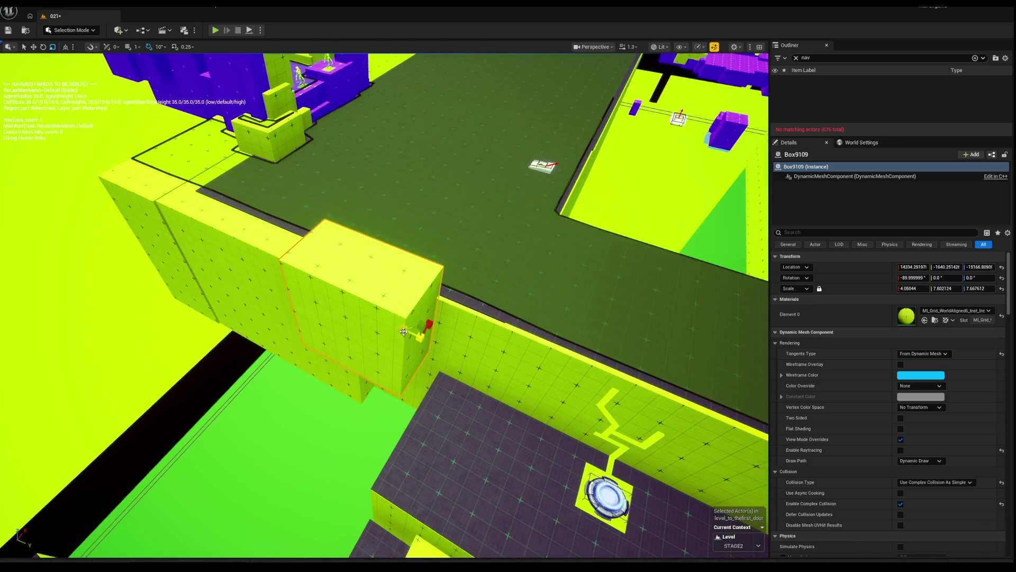
mouse_move(418, 333)
left_mouse_down()
mouse_move(389, 317)
mouse_move(449, 346)
mouse_move(441, 364)
left_mouse_up()
key("w")
key("r")
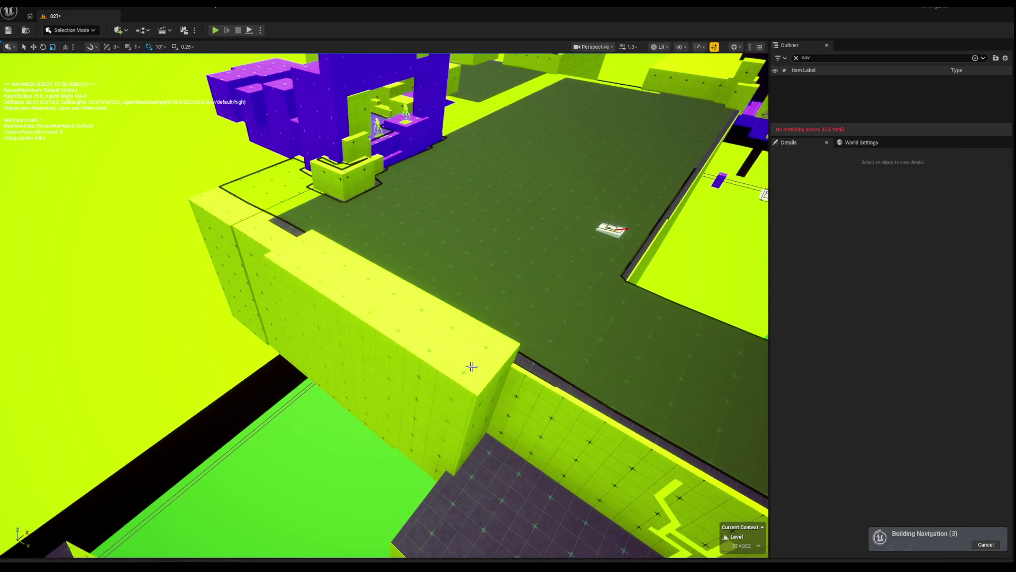
right_click(486, 136)
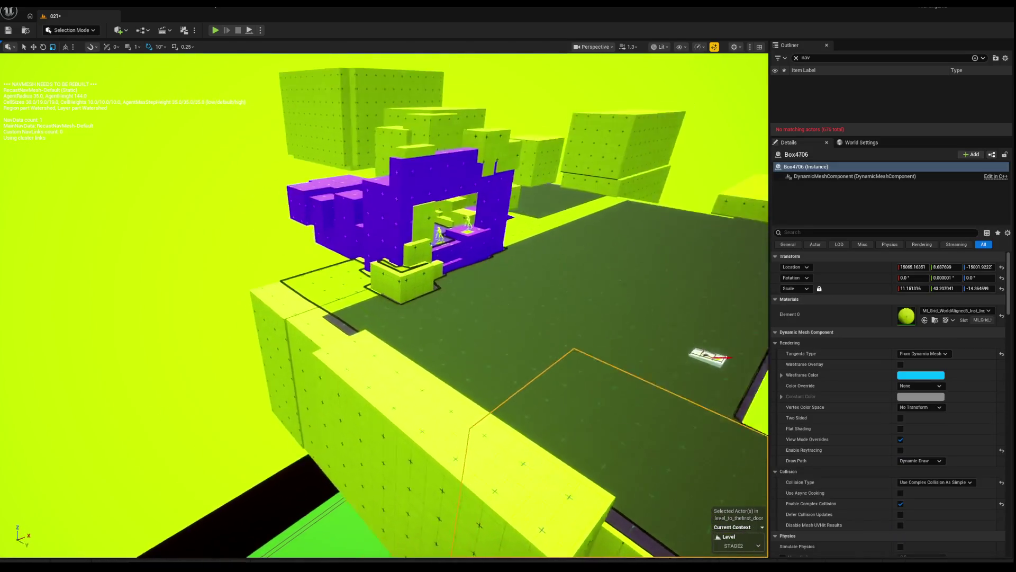
Fly to the purple platform and select three of its yellow blocks together, framing them.
left_click(280, 317)
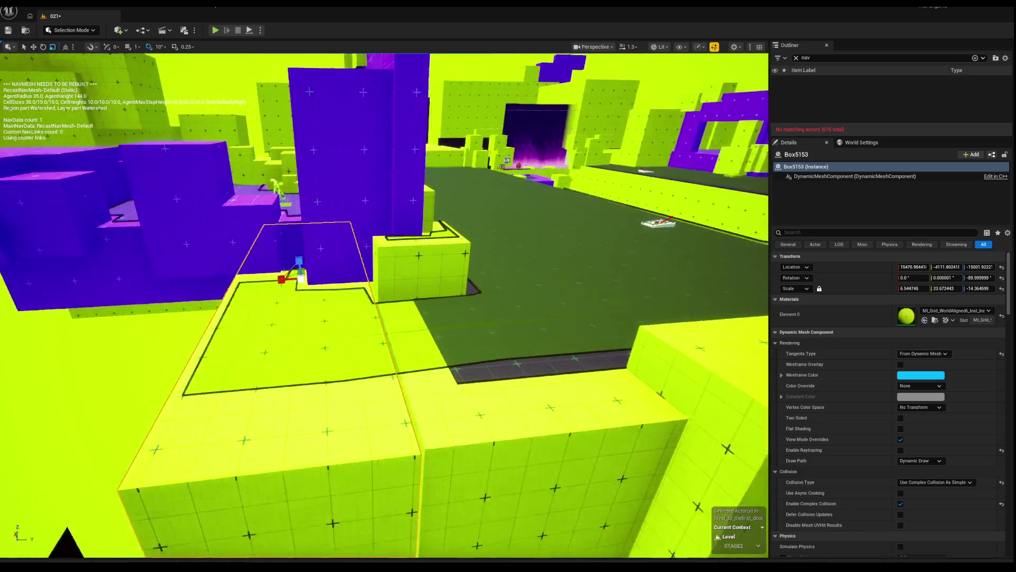
mouse_move(267, 258)
left_mouse_down()
mouse_move(268, 233)
mouse_move(280, 252)
mouse_move(206, 290)
mouse_move(161, 286)
left_mouse_up()
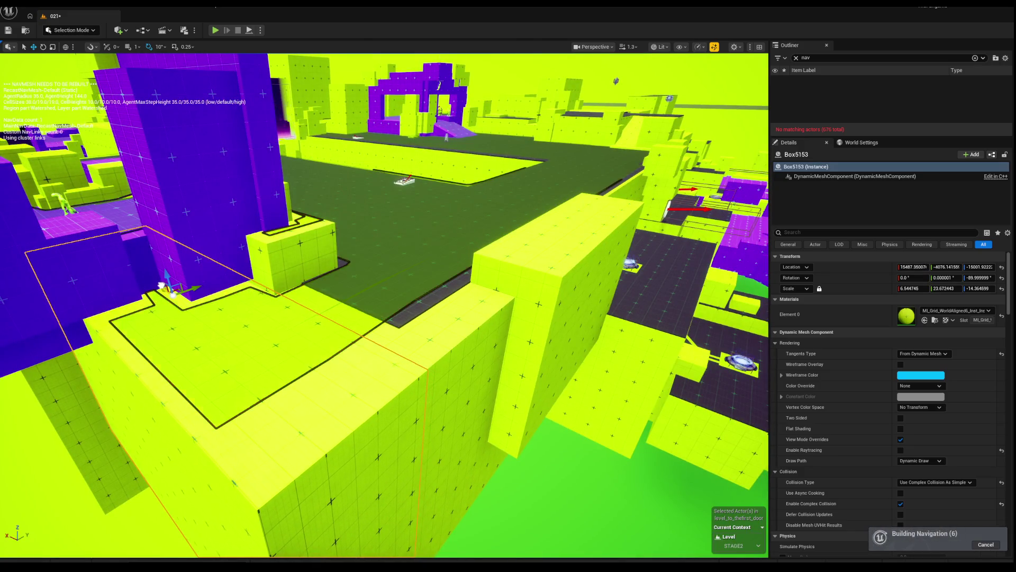
key("Escape")
mouse_move(359, 407)
left_mouse_down()
mouse_move(402, 392)
mouse_move(360, 408)
mouse_move(392, 388)
mouse_move(351, 384)
left_mouse_up()
left_click(351, 384)
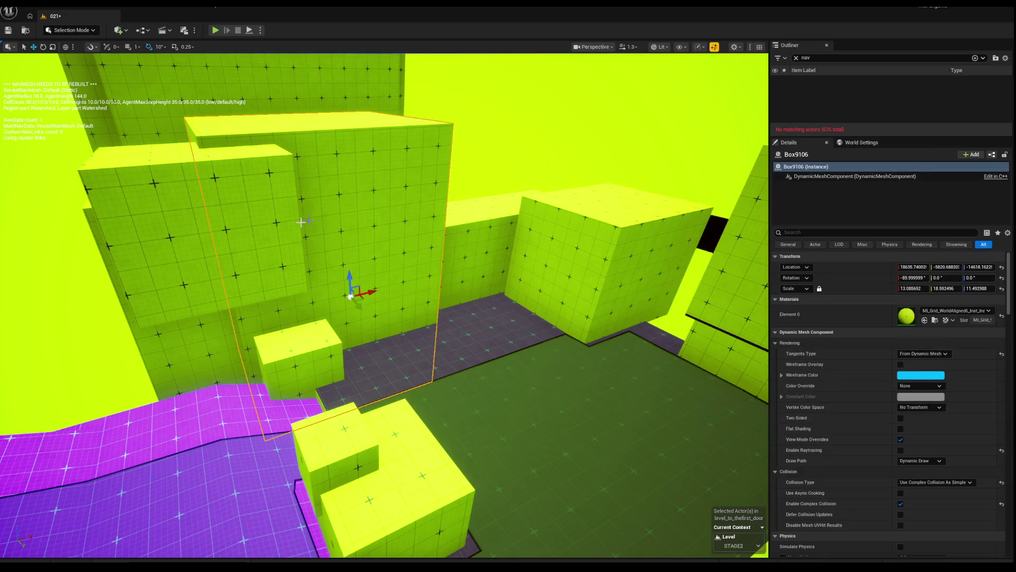
left_click(224, 244, "ctrl")
key("f")
left_click(228, 246, "ctrl")
mouse_move(228, 246)
left_mouse_down()
mouse_move(317, 247)
mouse_move(313, 310)
left_mouse_up()
key("f")
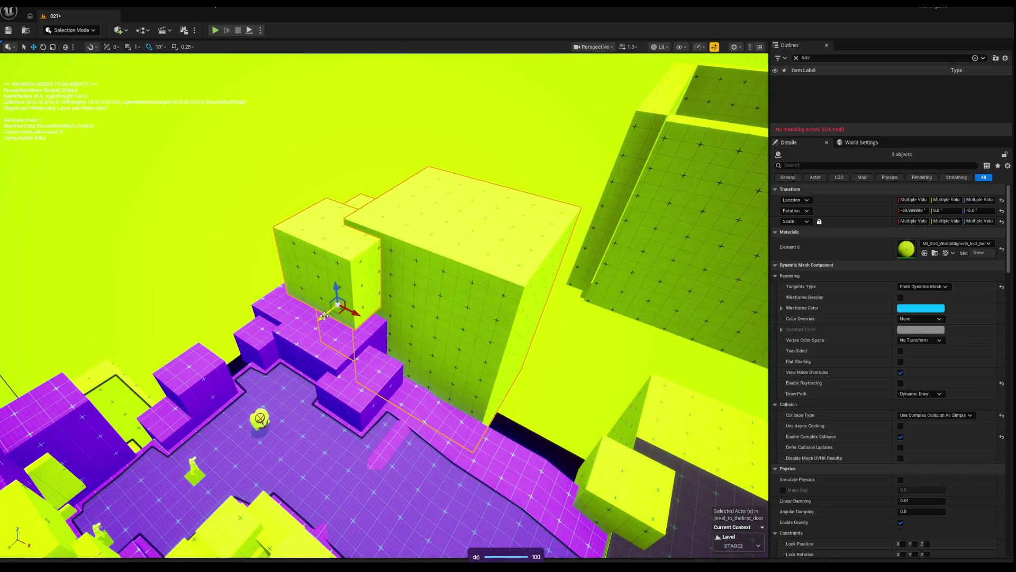
Move Box9107 along the X axis at the platform edge.
scroll(325, 315, "up", 5)
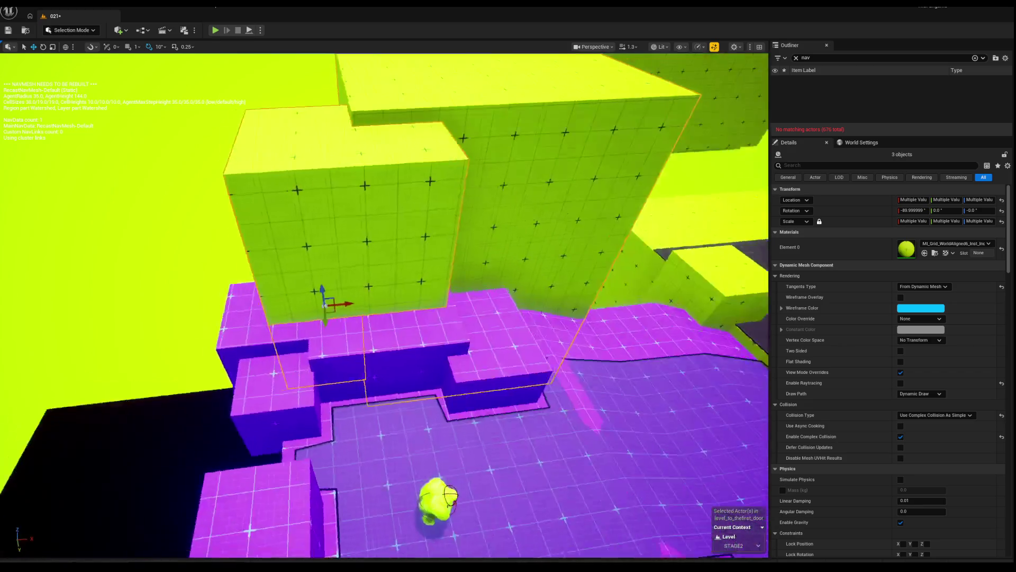
scroll(324, 316, "down", 5)
left_click_drag(324, 316, 335, 306)
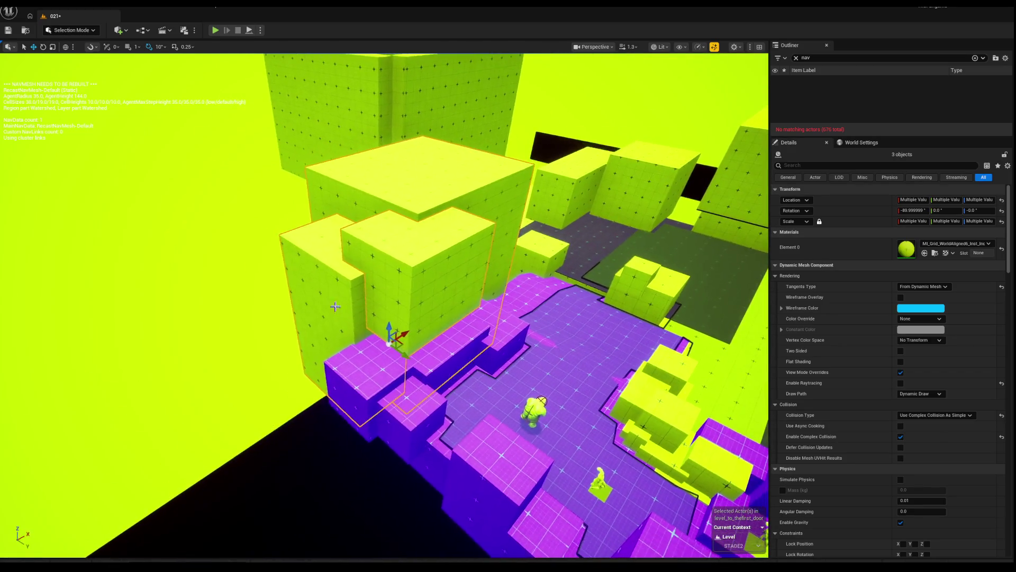
left_click(335, 306)
scroll(344, 318, "down", 4)
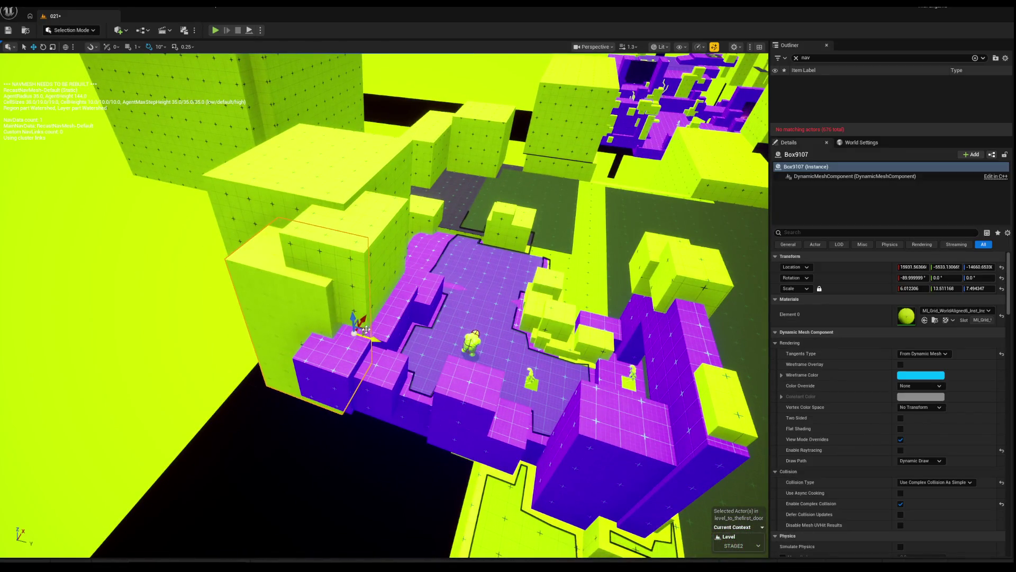
mouse_move(360, 322)
left_mouse_down()
mouse_move(354, 351)
mouse_move(353, 342)
left_mouse_up()
Slide Box9110 sideways along the Y axis beside the tall wall blocks.
left_click(368, 303)
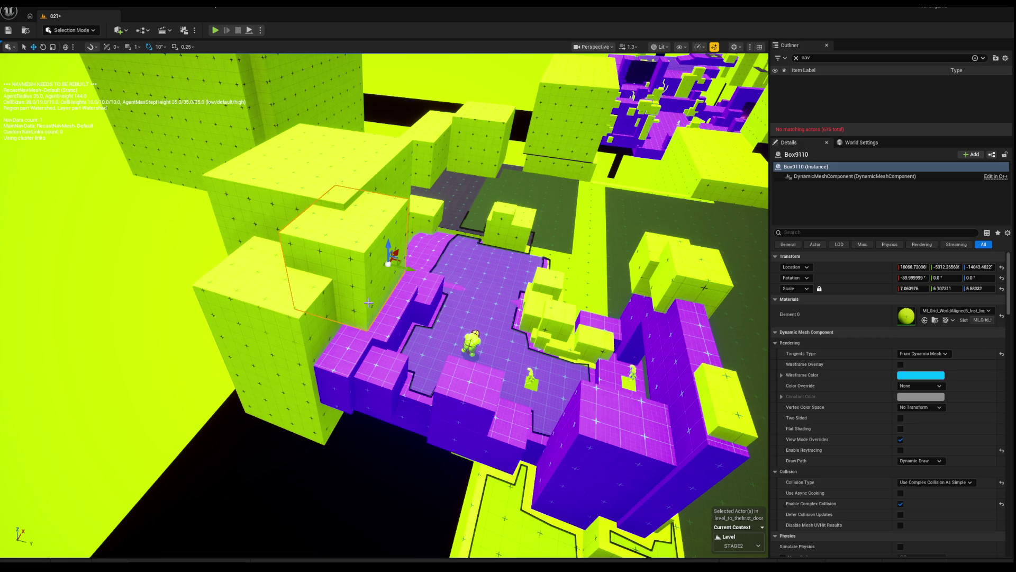
mouse_move(398, 276)
left_mouse_down()
mouse_move(368, 271)
mouse_move(379, 259)
left_mouse_up()
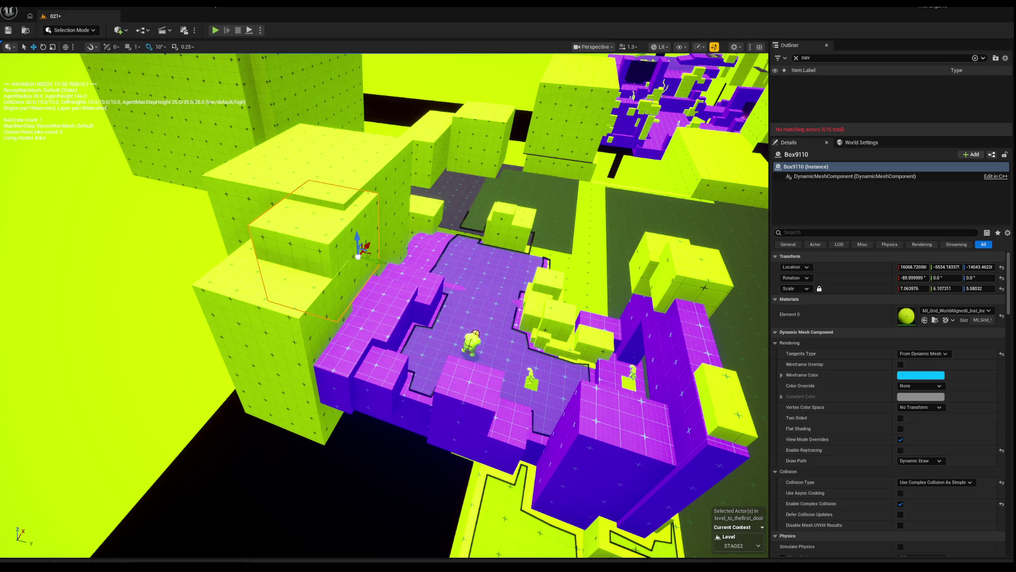
scroll(406, 203, "up", 10)
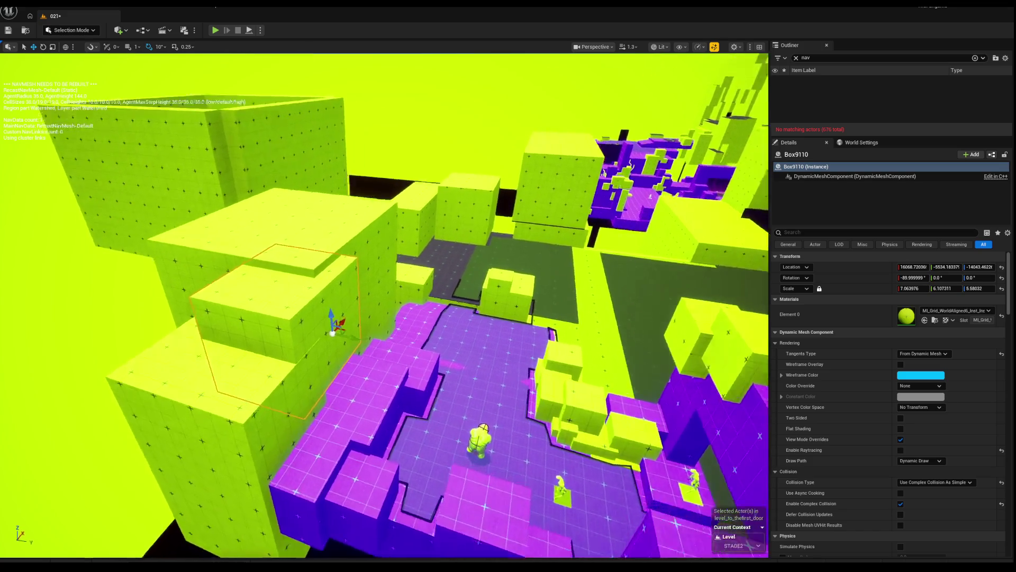
scroll(384, 305, "down", 10)
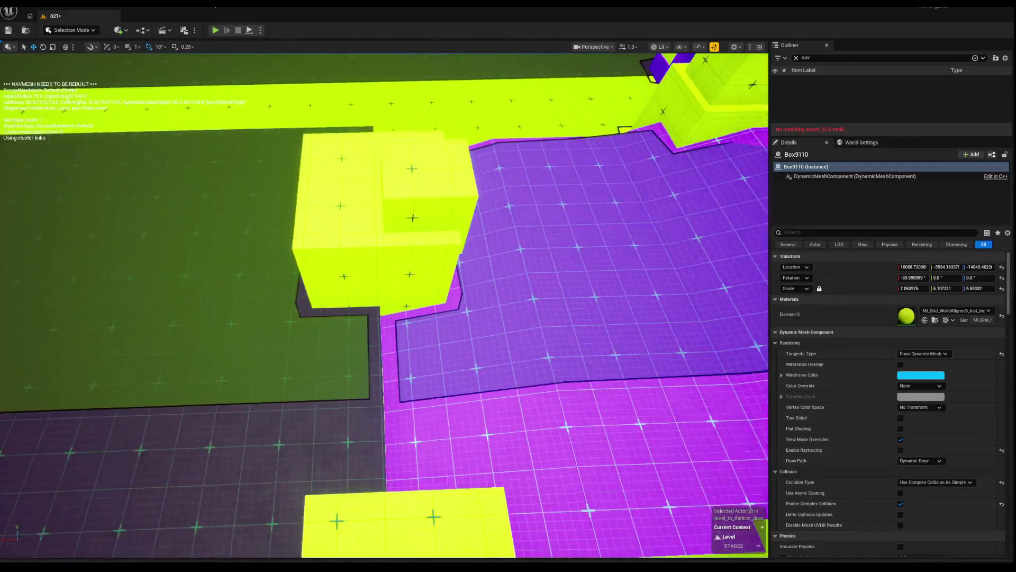
Nudge the Box4823 floor slab slightly along Y, then deselect while the navmesh rebuilds.
left_click(159, 296)
key("f")
scroll(386, 355, "up", 10)
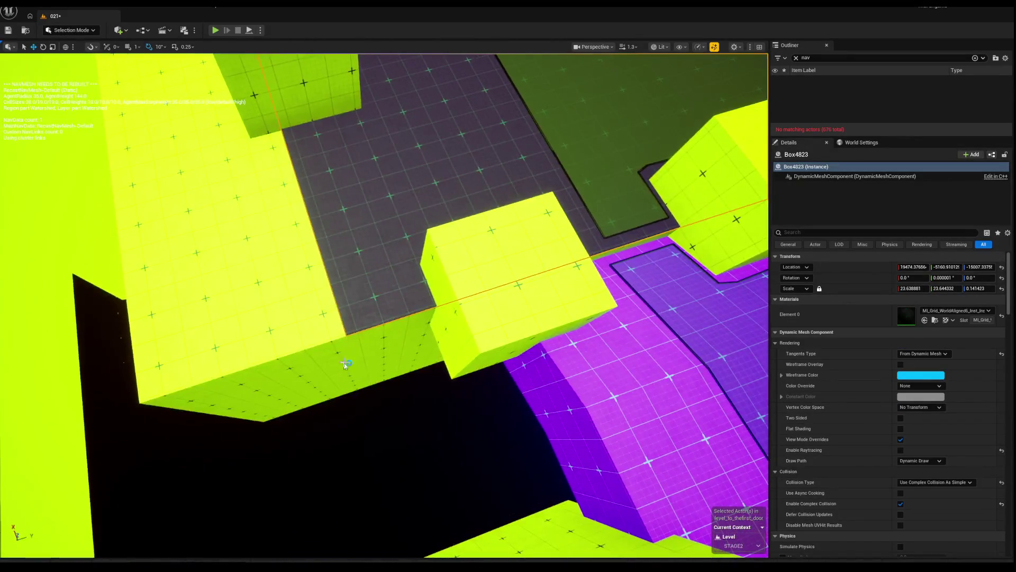
left_click(386, 355, "ctrl")
key("f")
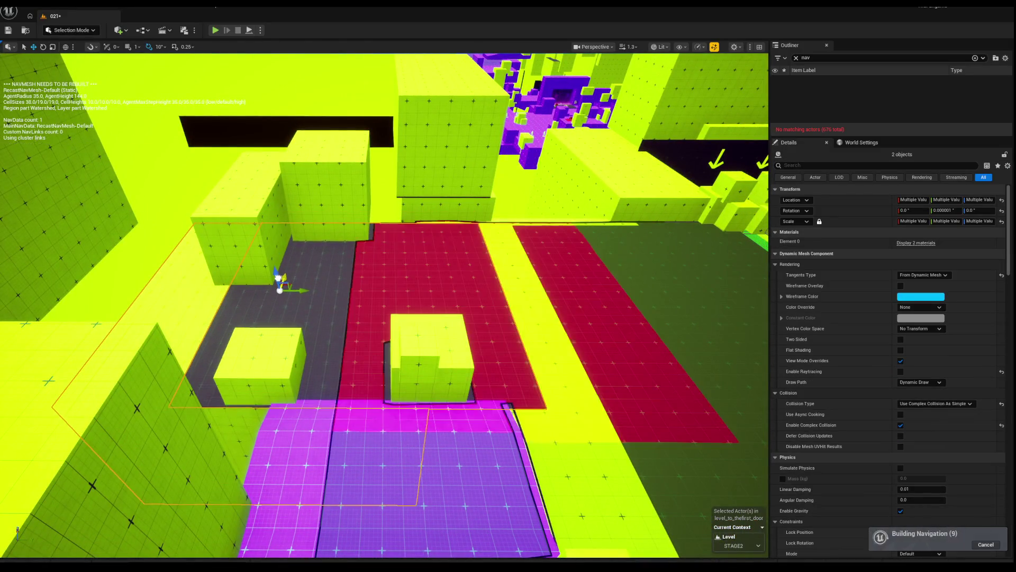
scroll(385, 305, "up", 5)
left_click(367, 318)
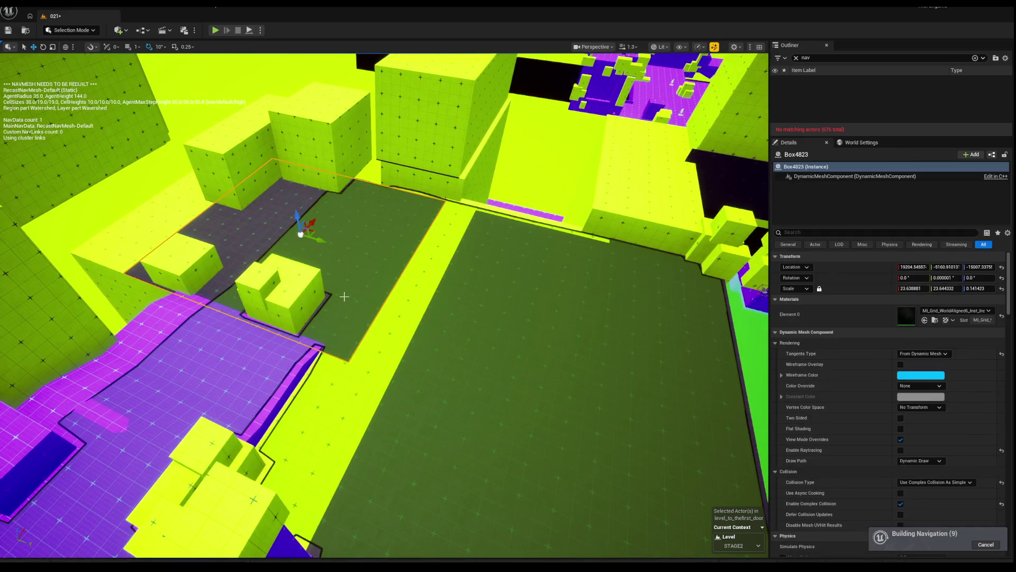
key("f")
left_click_drag(327, 267, 321, 266)
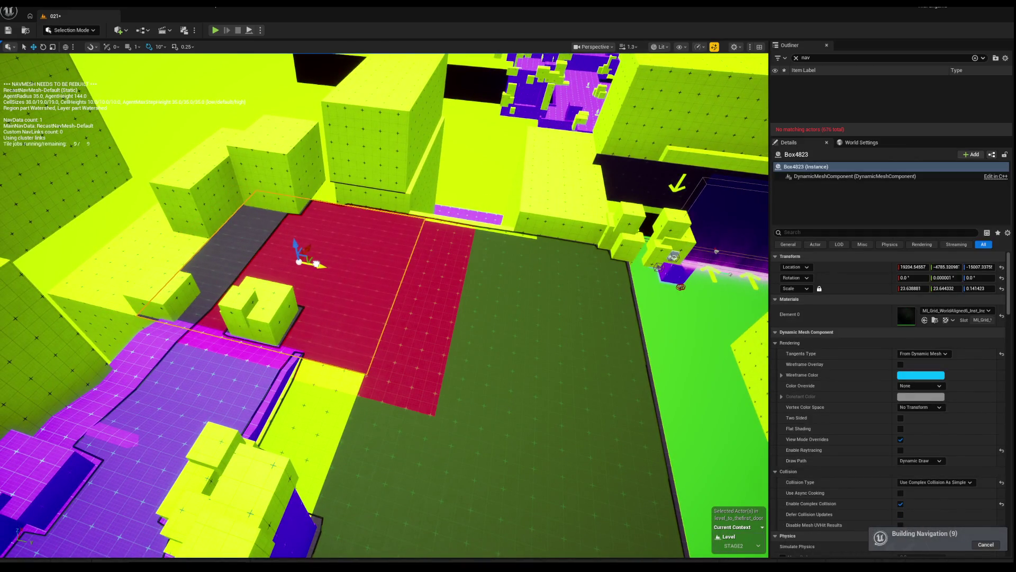
key("Escape")
scroll(338, 277, "down", 3)
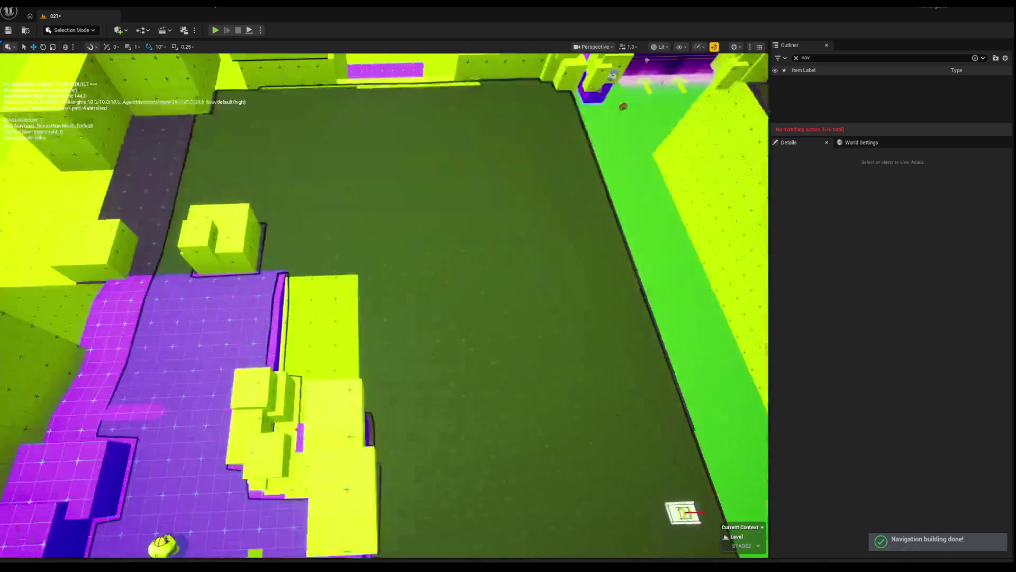
key("w")
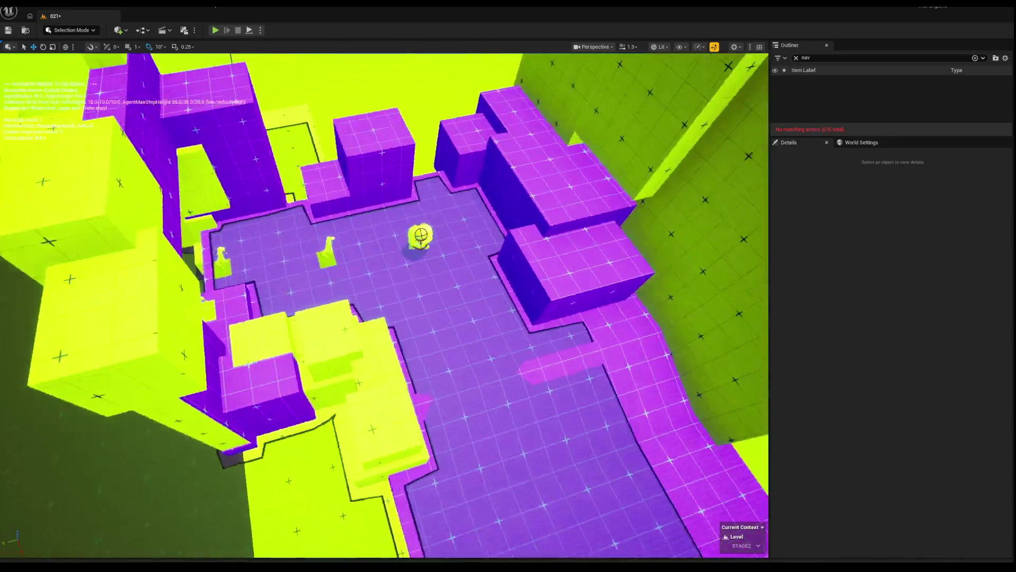
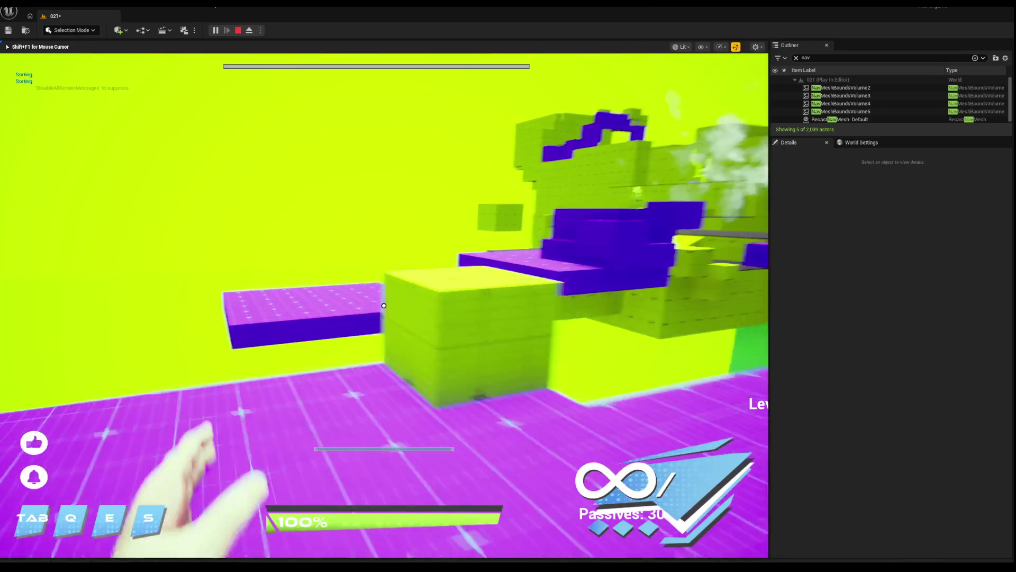
Trigger the character's shield ability with Q, then stop the play-test.
key("q")
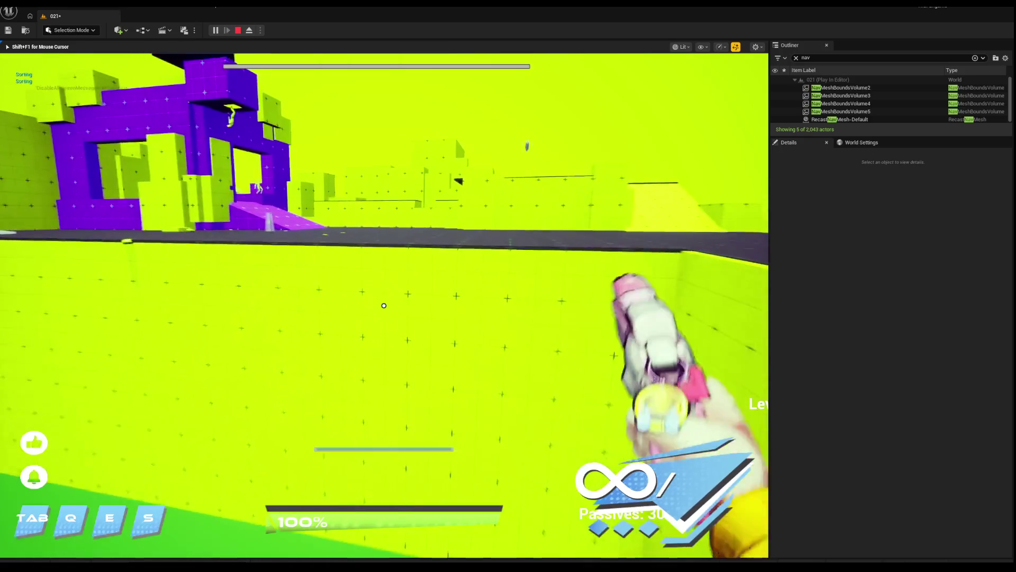
key("Escape")
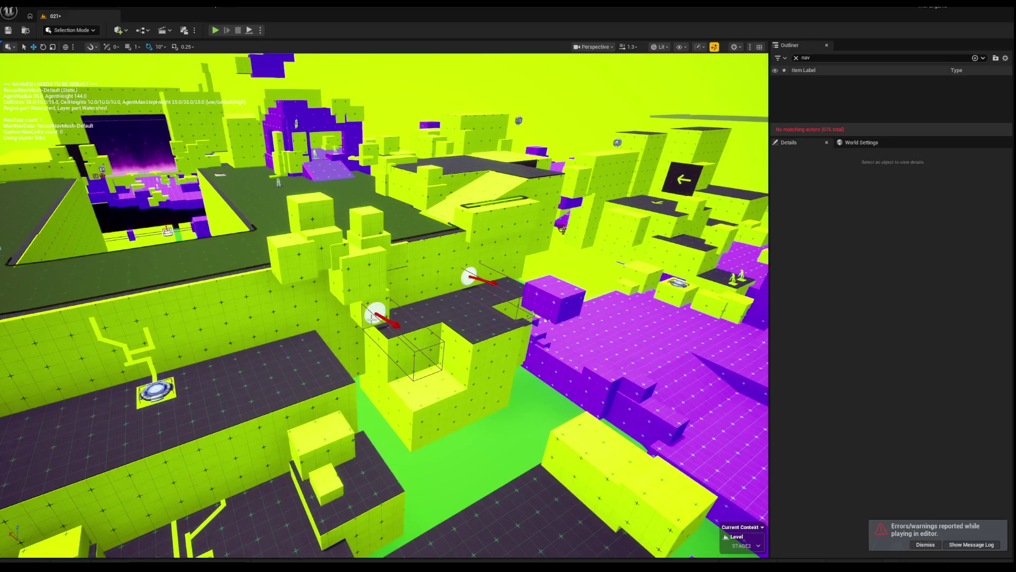
Select and frame the launch-pad vent BP_Vent4 on the ledge.
left_click(372, 317)
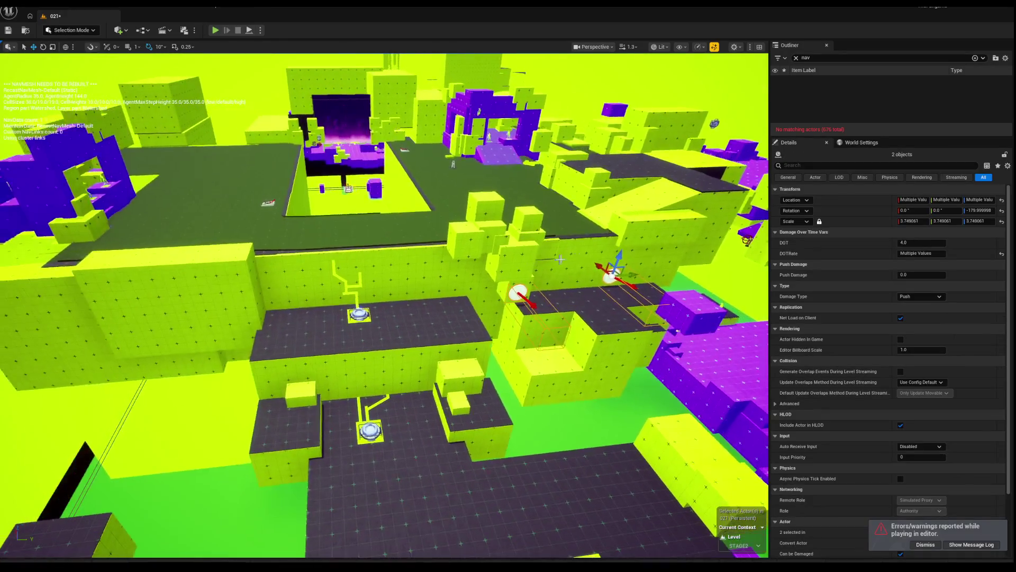
key("f")
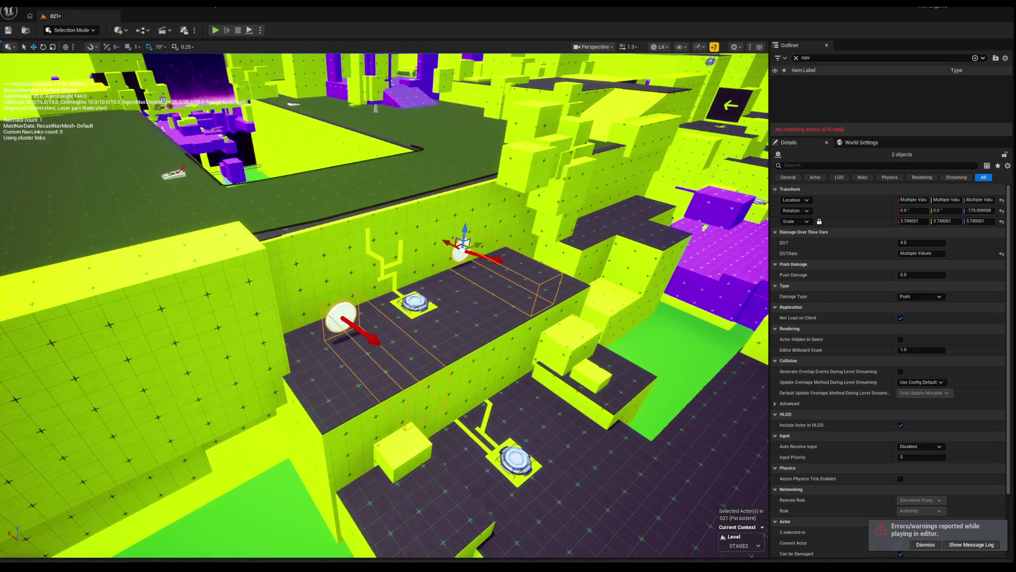
left_click(340, 318)
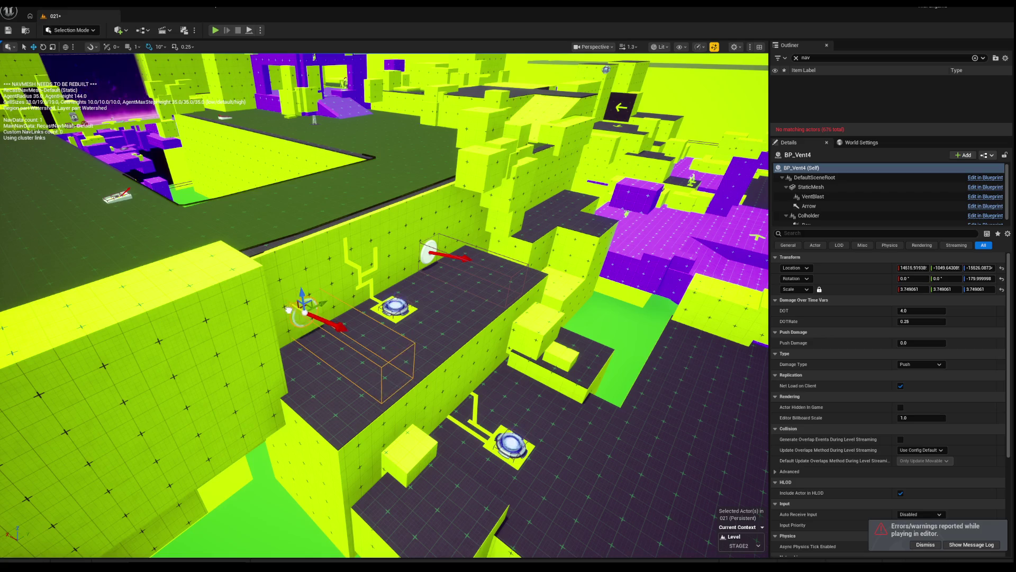
Delete Box4731 and the neighbouring dark floor pieces from the ledge.
left_click_drag(384, 305, 355, 284)
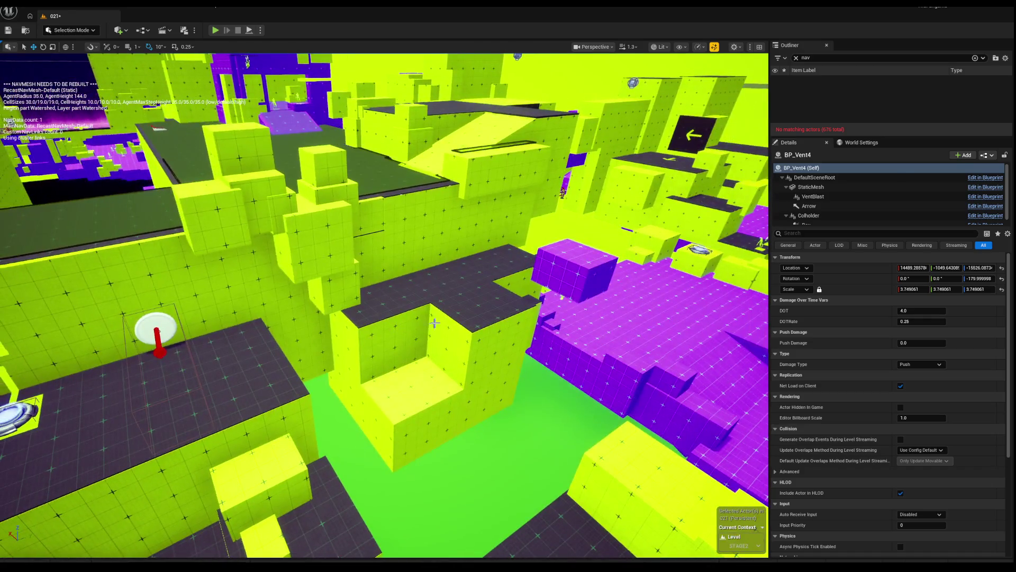
left_click(434, 322)
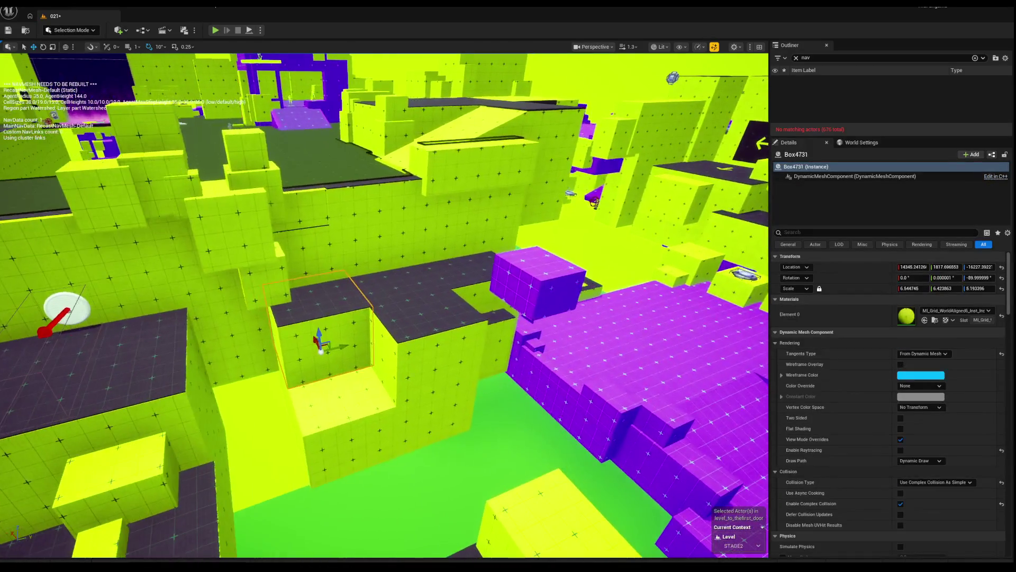
left_click(359, 304, "ctrl")
left_click(456, 297, "ctrl")
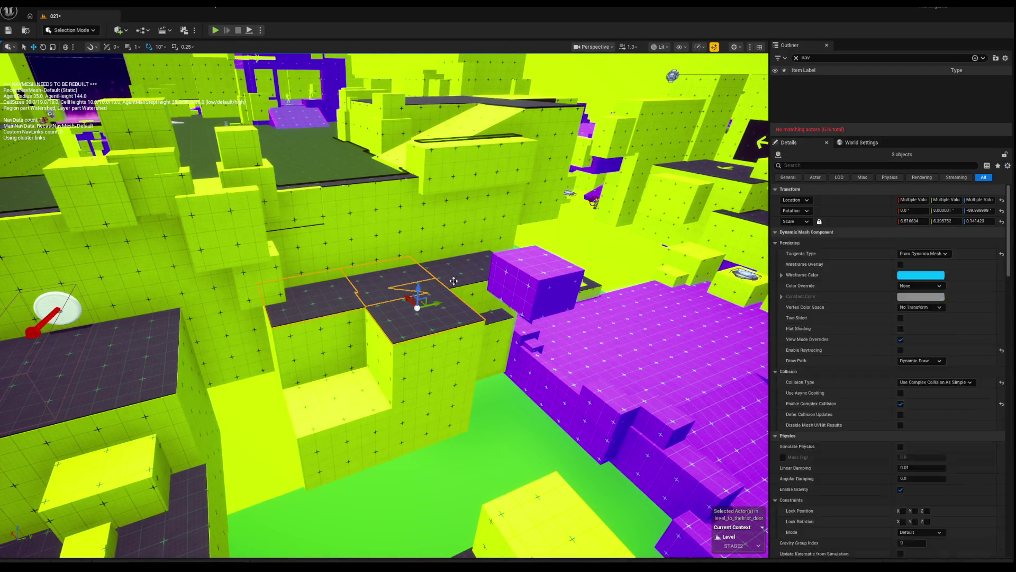
key("Delete")
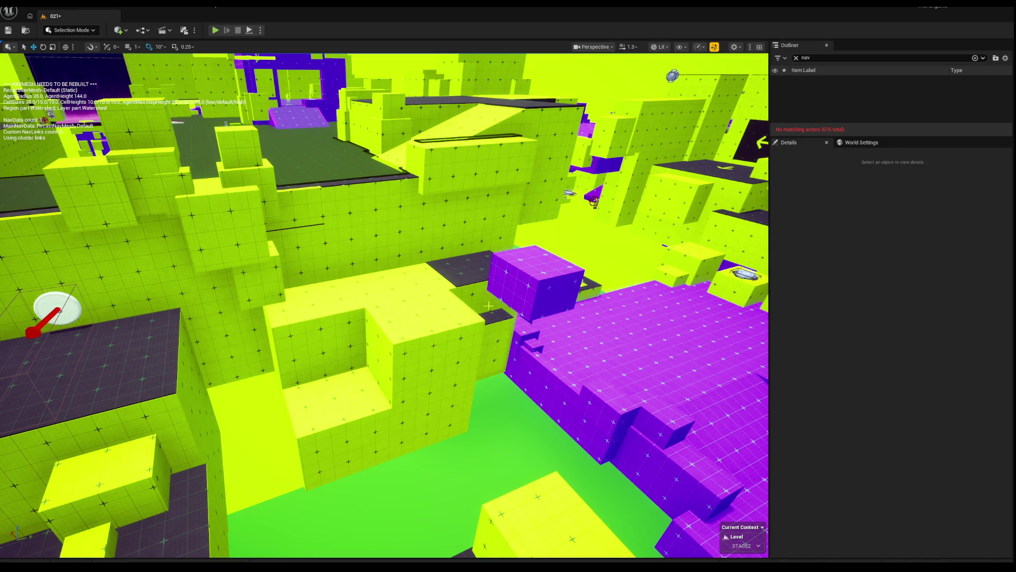
left_click(443, 291)
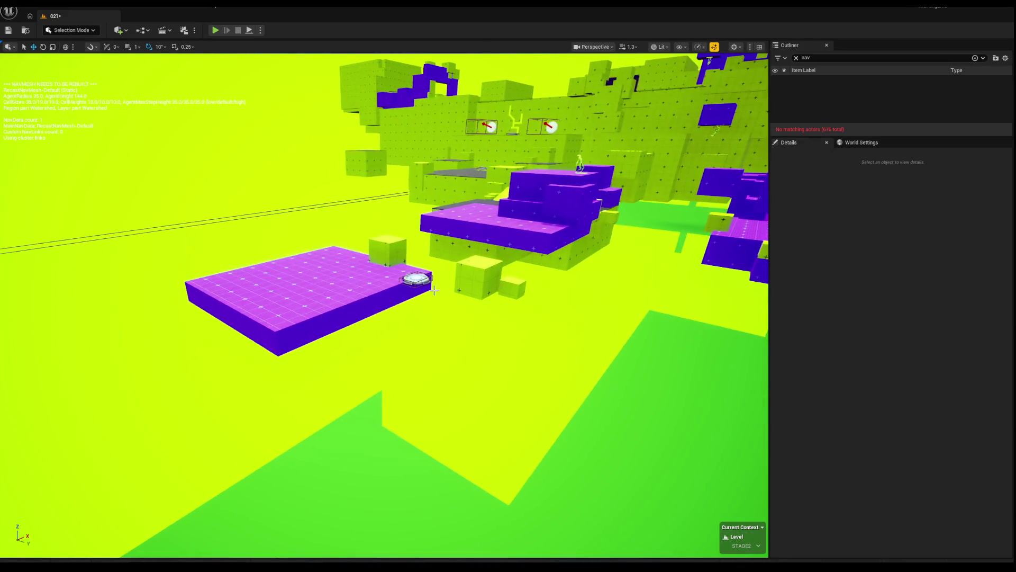
Frame purple platform Box3273, select its static mesh component, and start a play-test.
left_click(330, 312)
key("f")
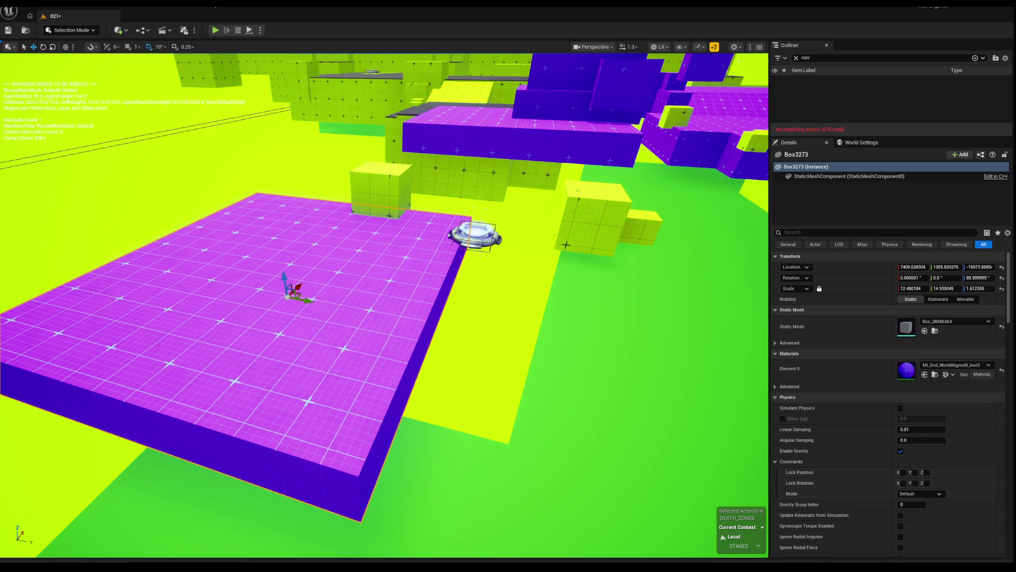
mouse_move(141, 244)
left_mouse_down()
mouse_move(257, 325)
mouse_move(247, 305)
mouse_move(232, 303)
left_mouse_up()
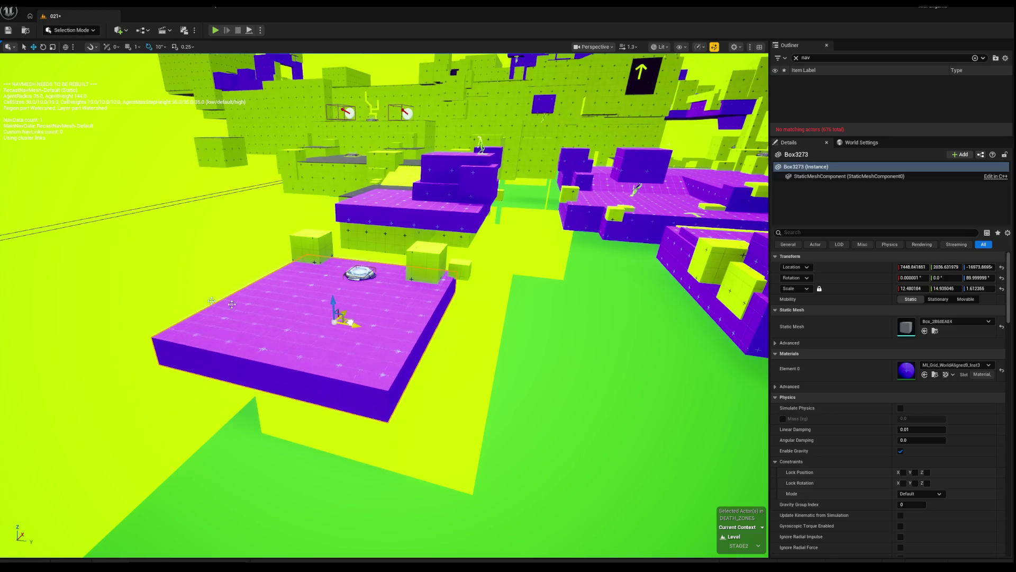
mouse_move(299, 341)
left_mouse_down()
mouse_move(265, 341)
mouse_move(264, 365)
left_mouse_up()
left_click(288, 344)
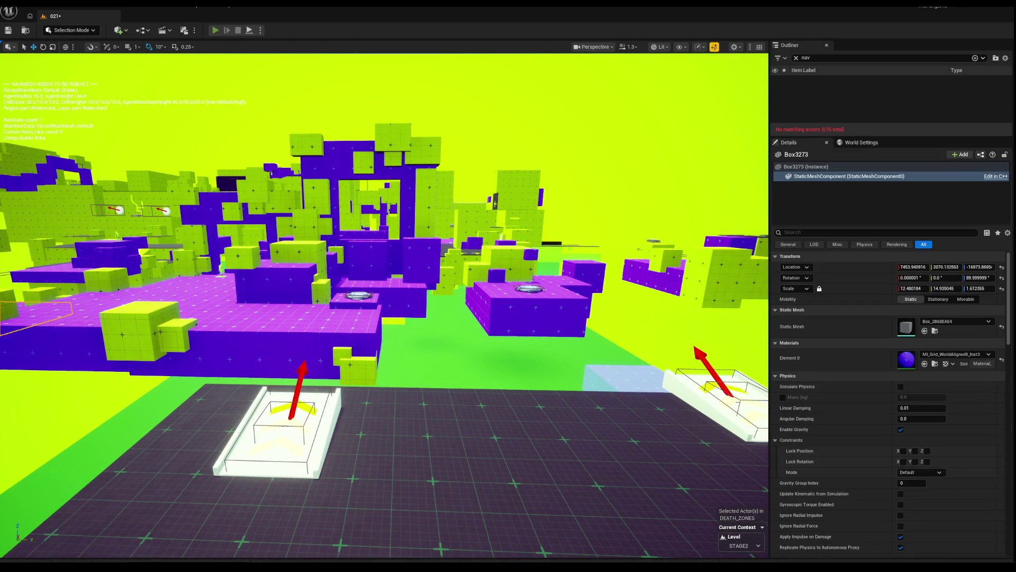
key("alt+p")
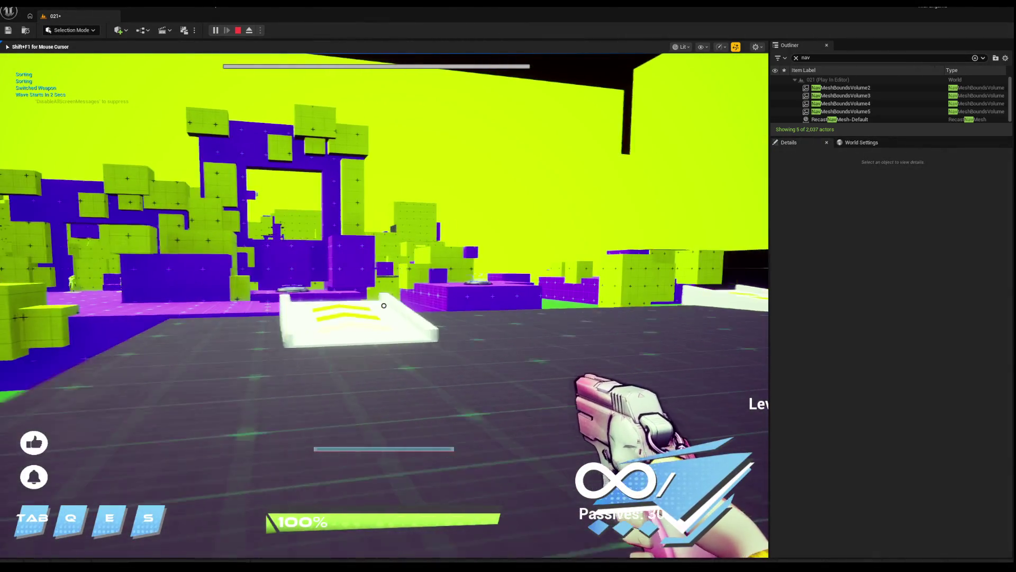
Run onto the white launch pad, cross the purple floor, and stop playing.
key("w")
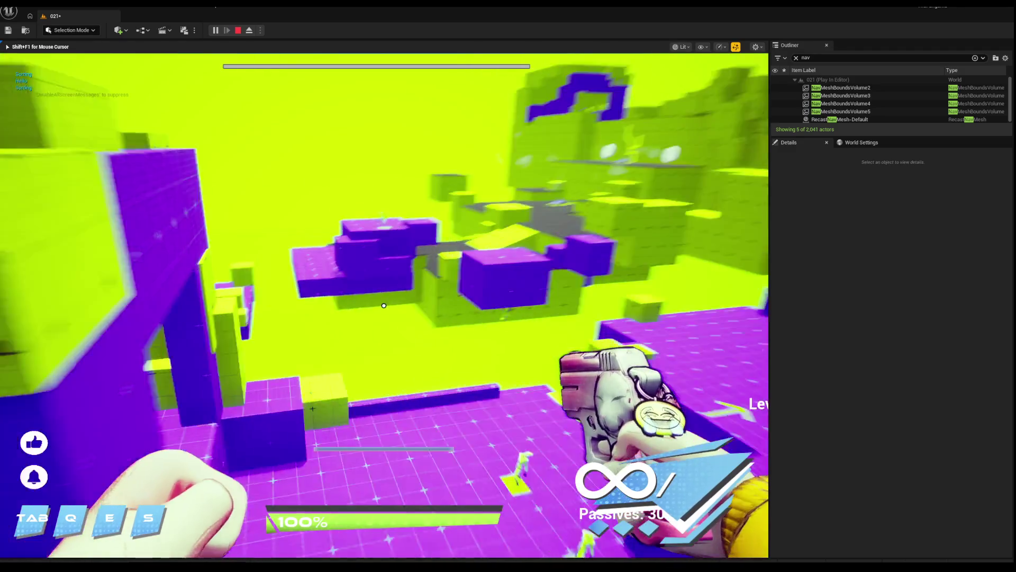
key("w")
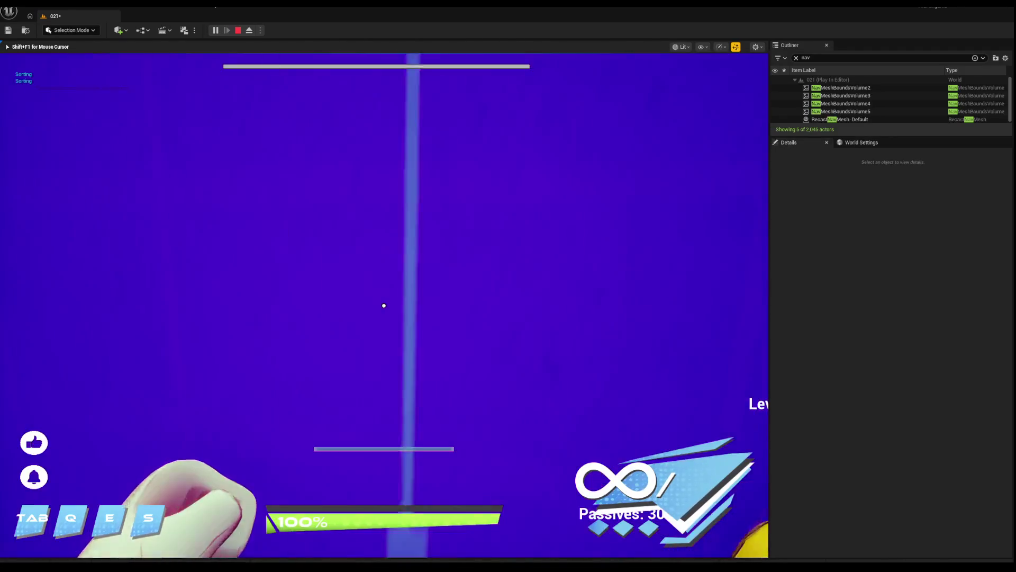
key("Escape")
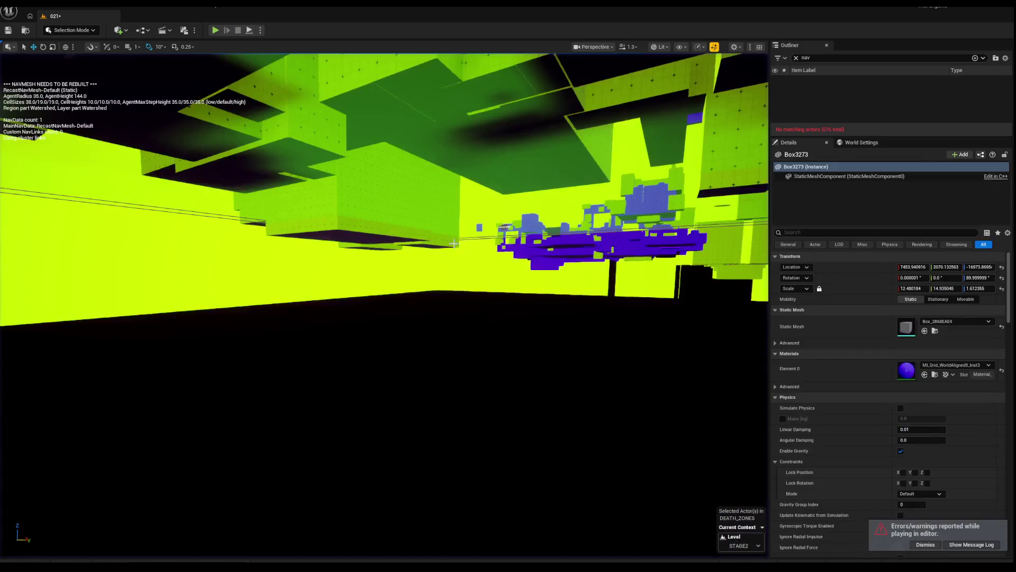
Select two yellow guide strips on the purple ledge, then launch a new play-test.
mouse_move(454, 243)
left_mouse_down()
mouse_move(444, 233)
mouse_move(453, 206)
mouse_move(450, 235)
left_mouse_up()
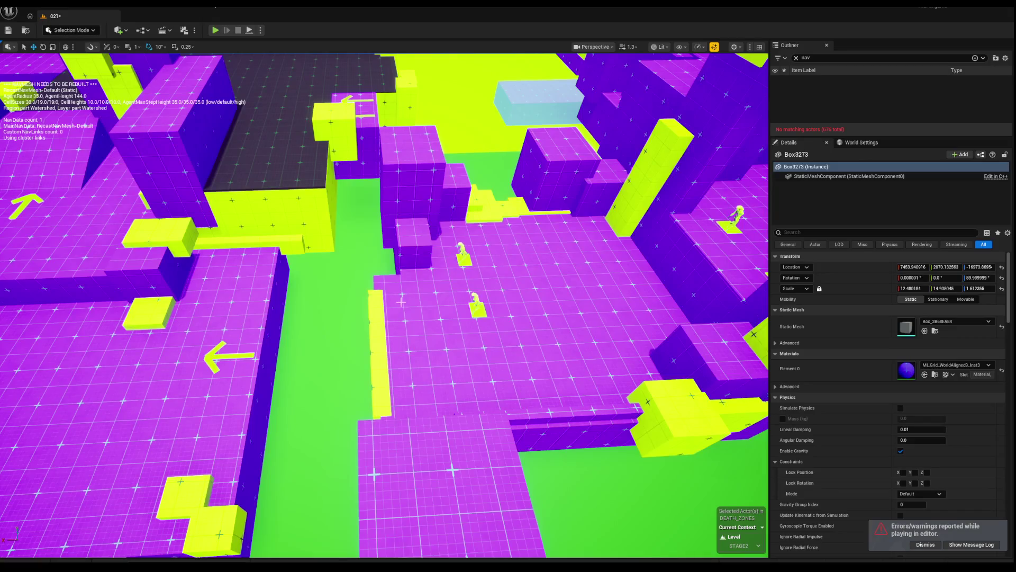
left_click_drag(402, 302, 426, 309)
left_click(426, 309)
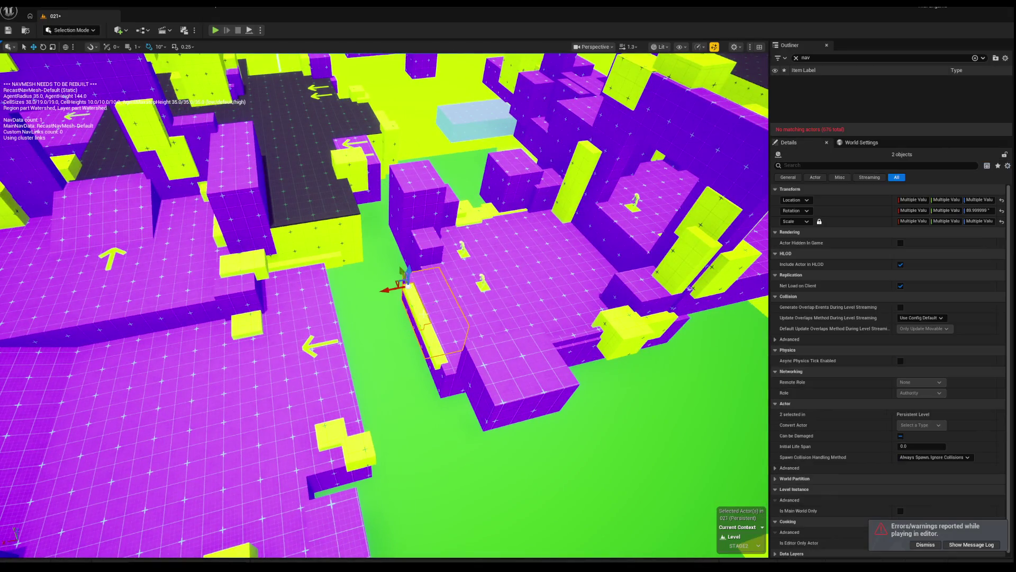
left_click(415, 304, "ctrl")
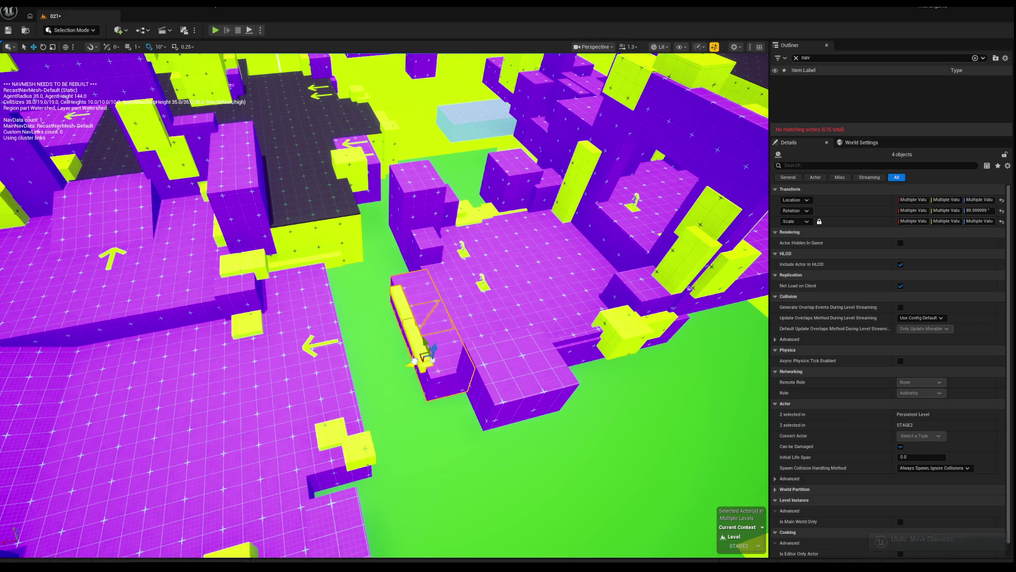
left_click_drag(410, 362, 402, 309)
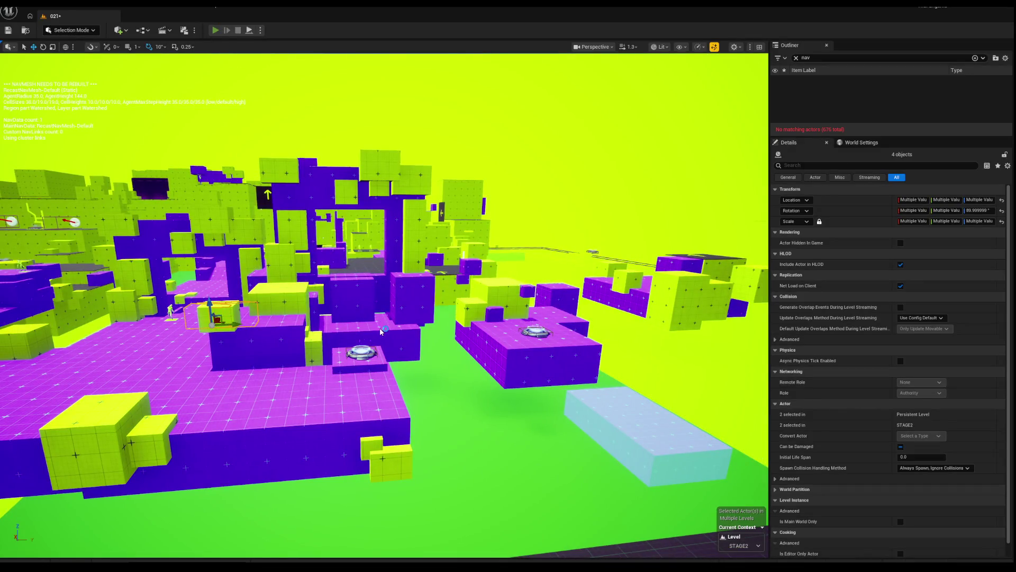
key("alt+p")
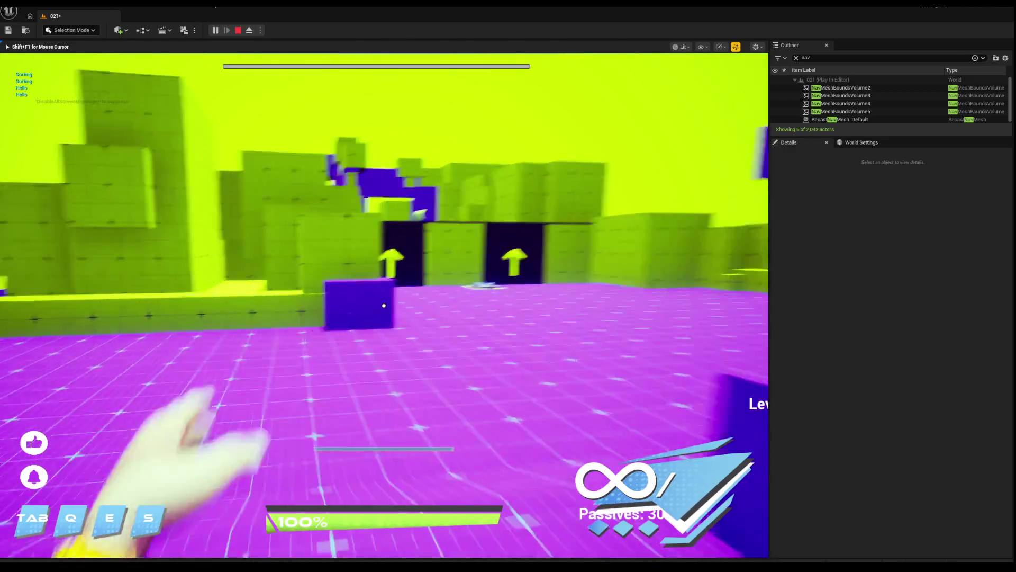
Run through the jump pads, dark corridor and purple room onto the dark floor.
key("w")
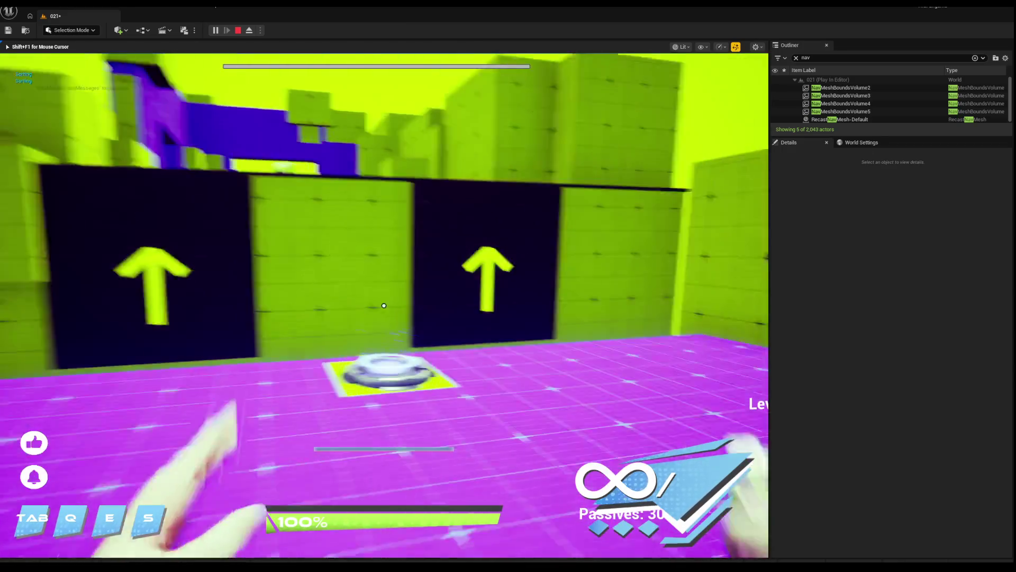
key("w")
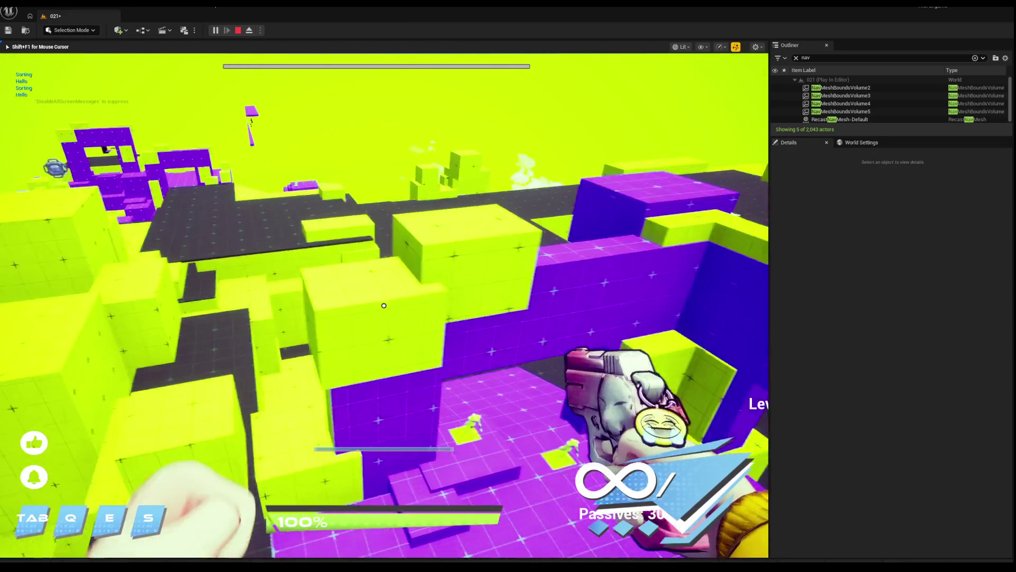
key("w")
key("w")
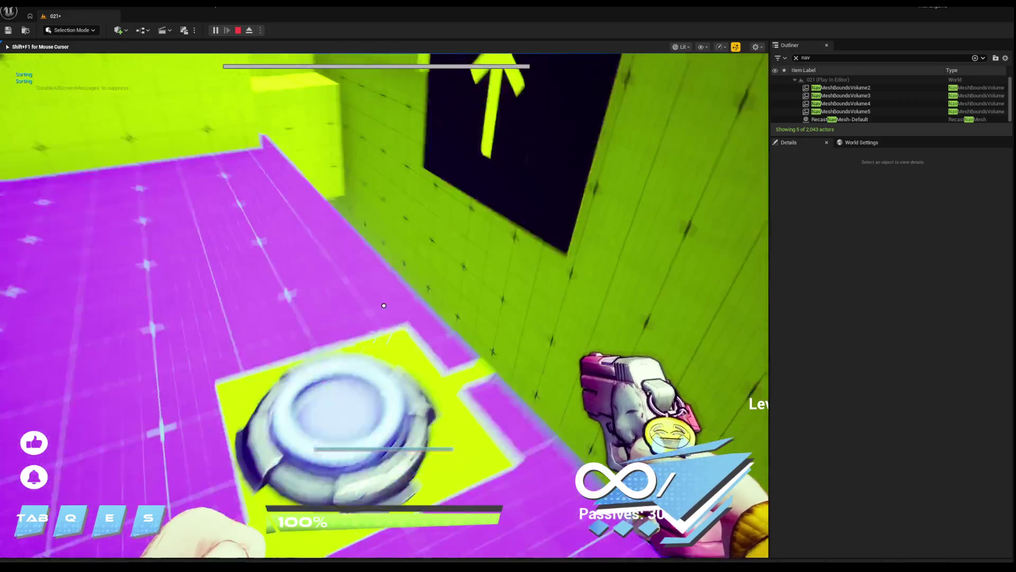
key("w")
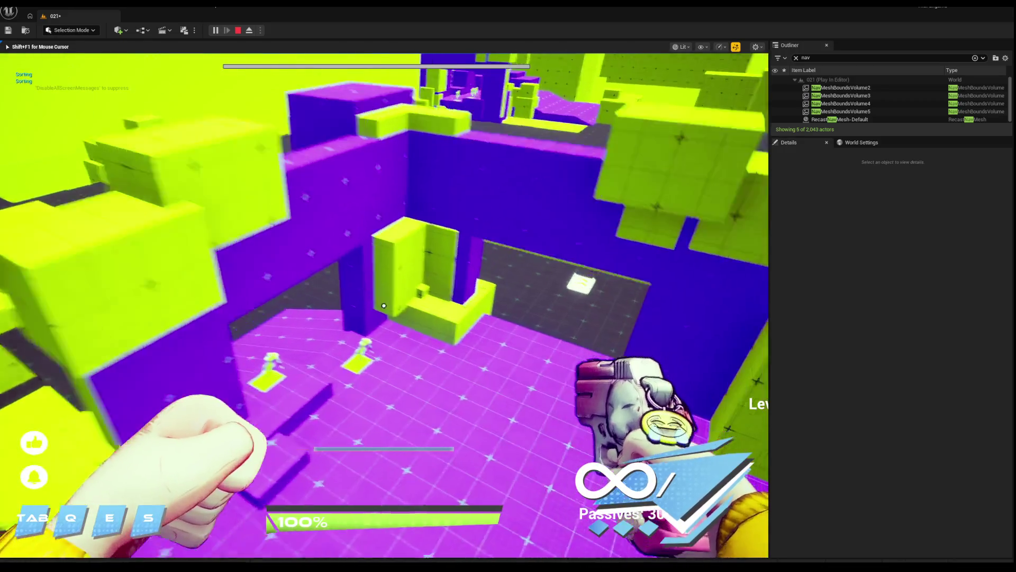
key("w")
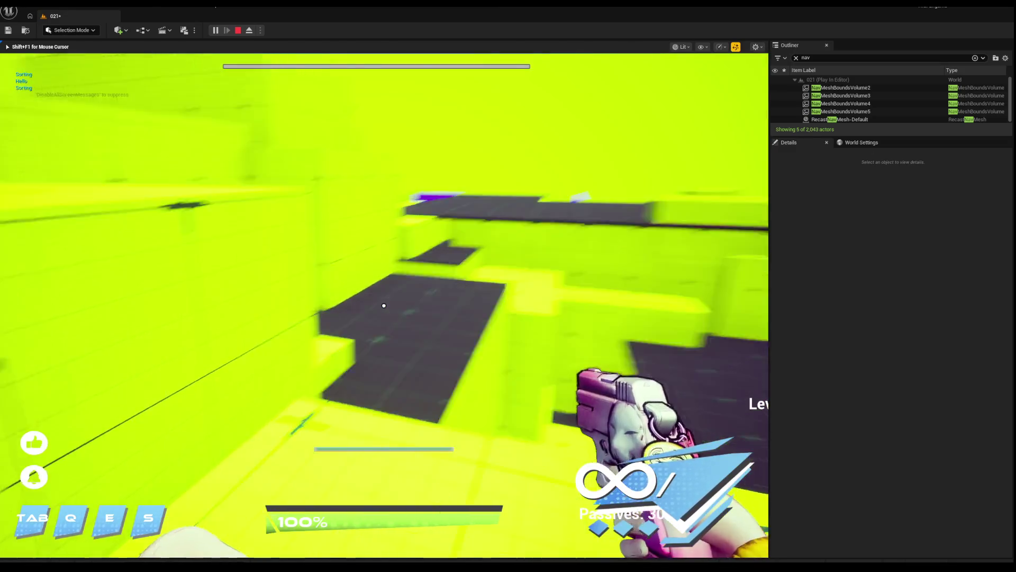
key("w")
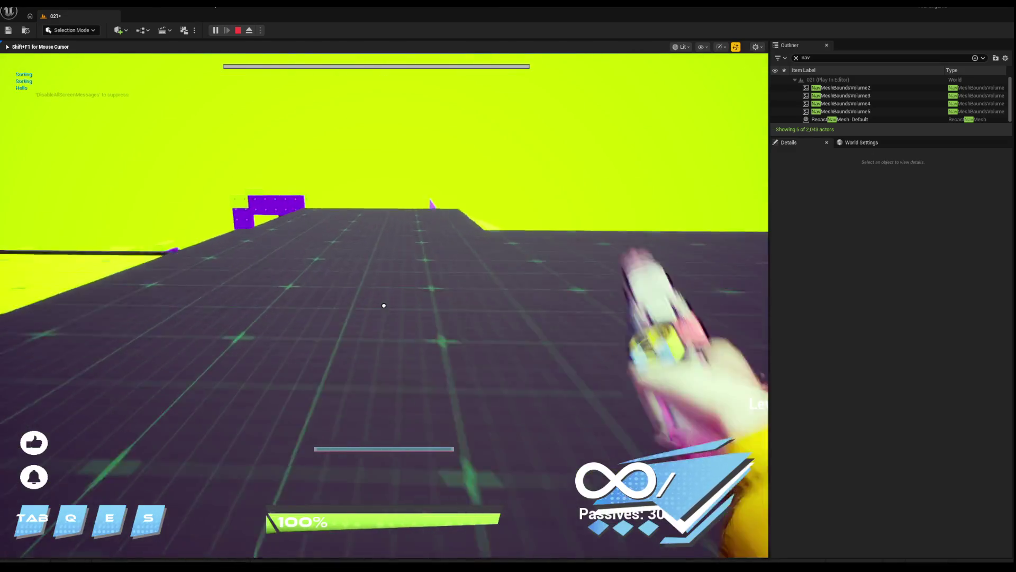
key("w")
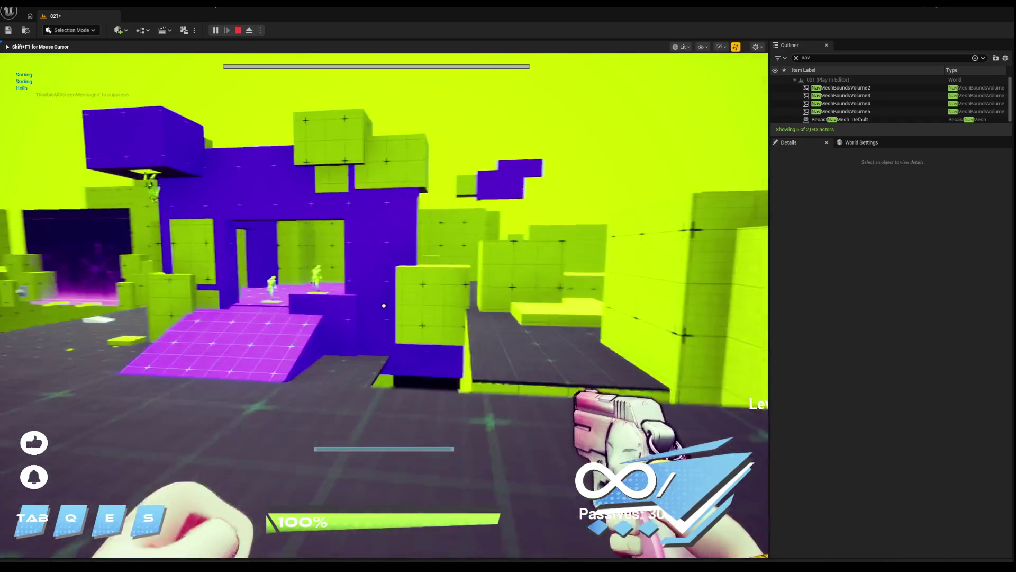
Stop the play-test and inspect the arrow-marked platform and ledge step block.
key("Escape")
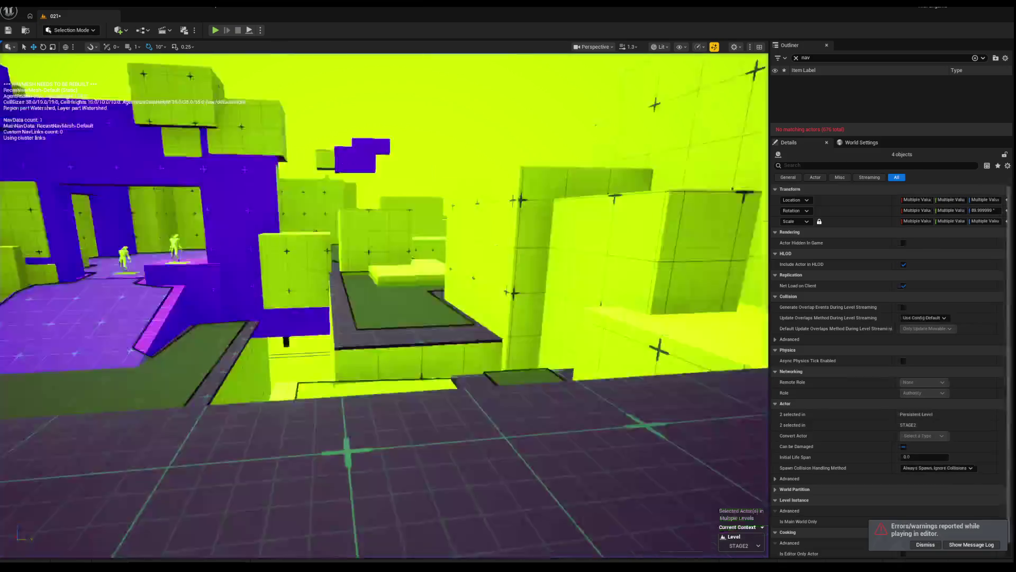
key("w")
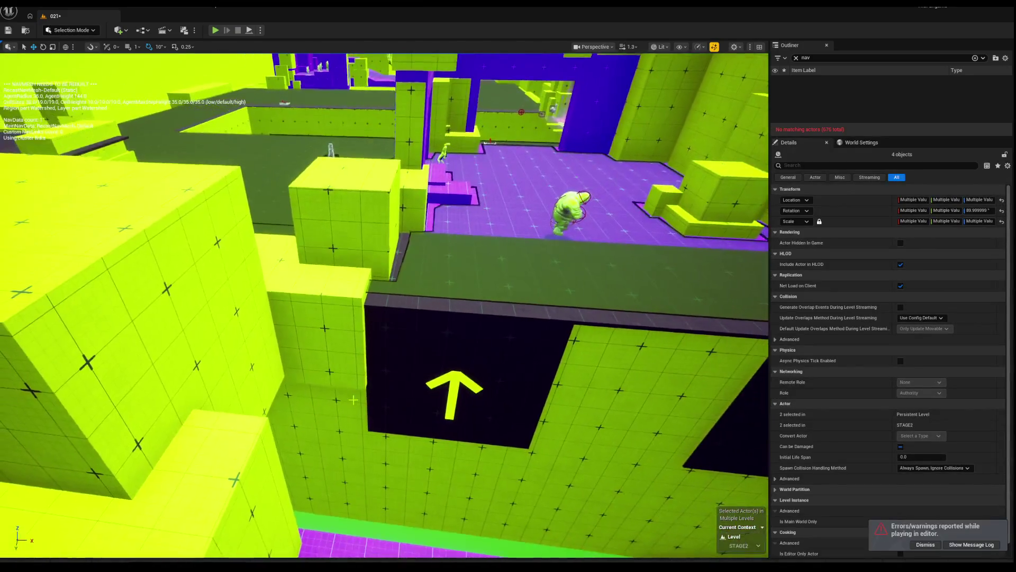
left_click(545, 272)
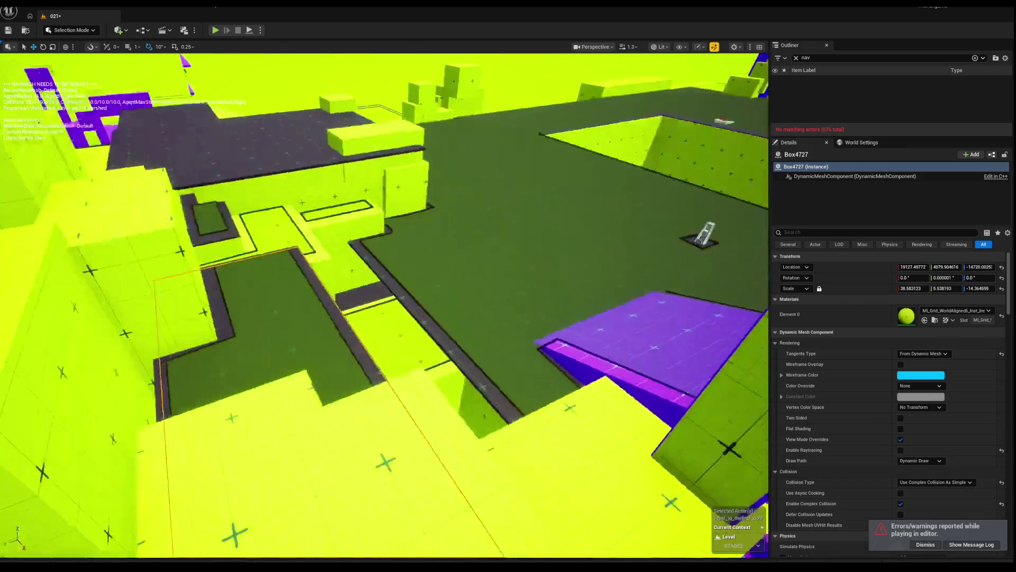
left_click_drag(370, 386, 370, 386)
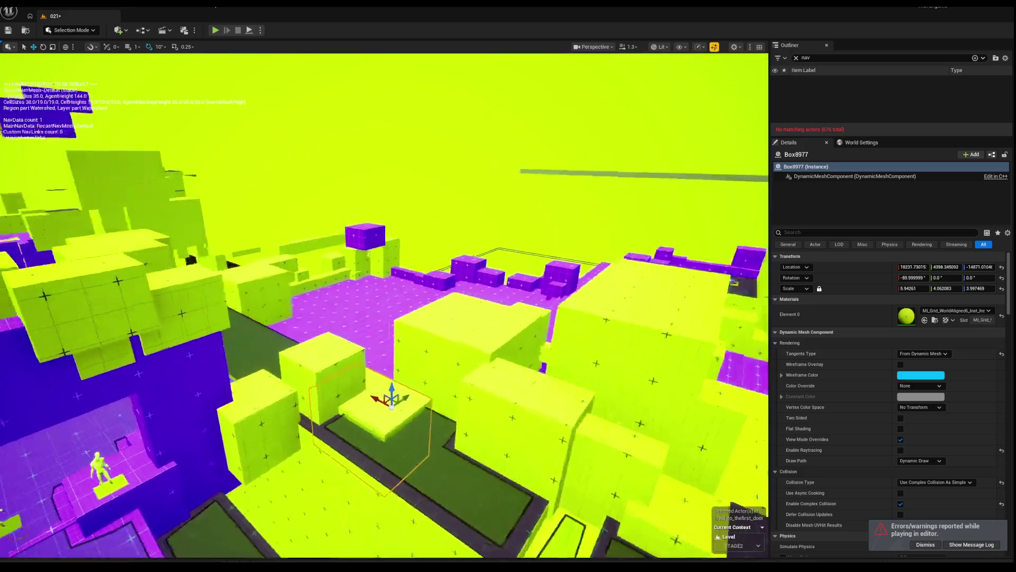
left_click(296, 339)
left_click_drag(318, 323, 397, 318)
left_click(318, 312)
left_click_drag(447, 349, 448, 349)
Select both walkway pieces, stretch them, and slide them along the X axis.
left_click(302, 362)
left_click_drag(302, 363, 302, 362)
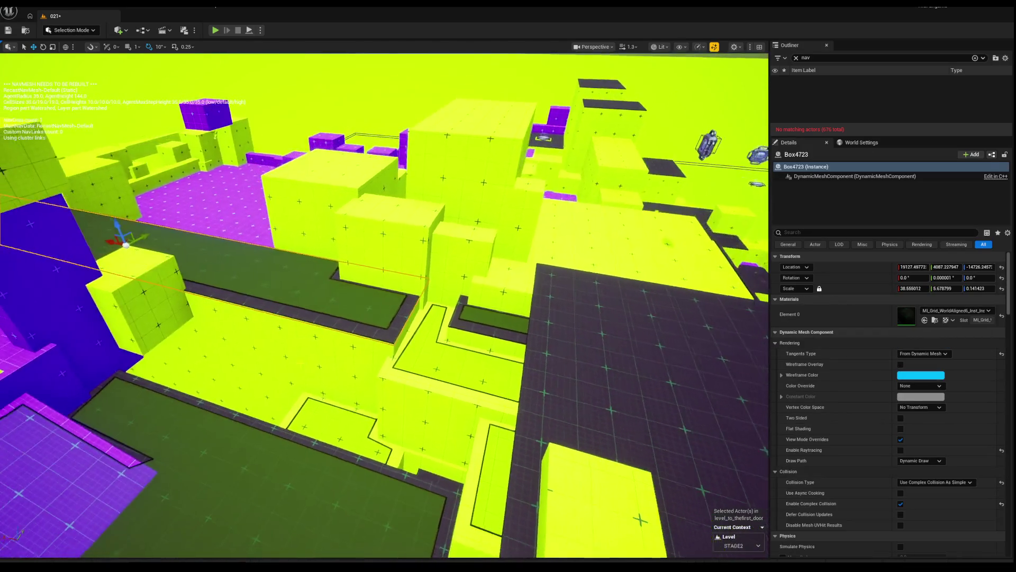
left_click(302, 363, "ctrl")
left_click_drag(448, 349, 448, 350)
left_click_drag(301, 349, 301, 348)
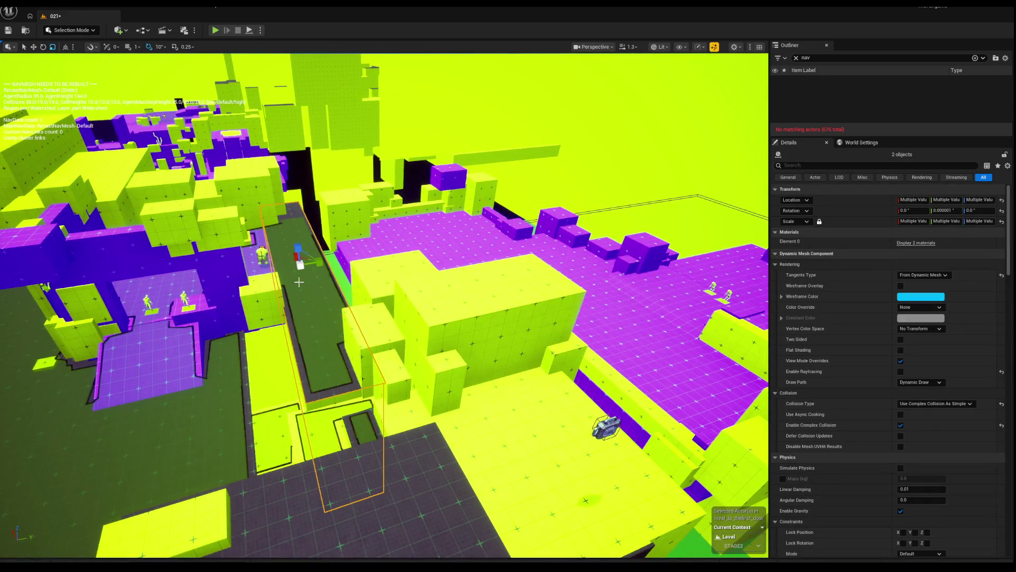
left_click_drag(294, 256, 294, 256)
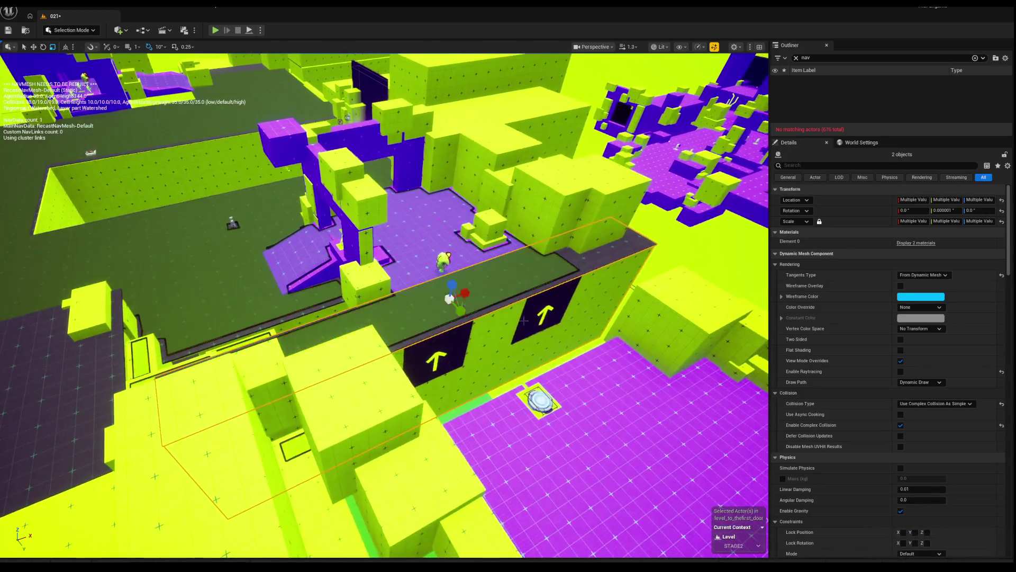
left_click_drag(468, 292, 452, 299)
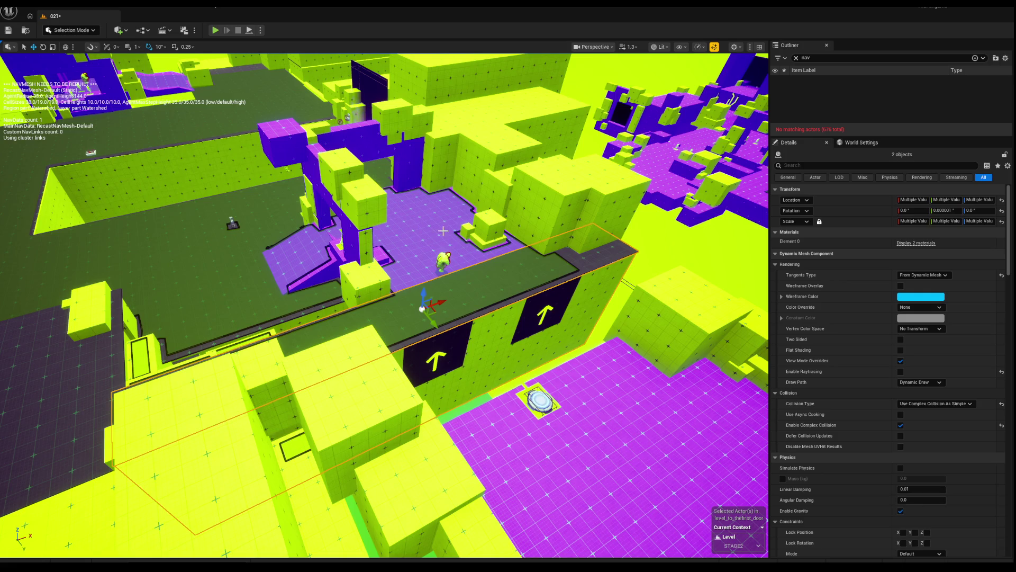
mouse_move(420, 237)
left_mouse_down()
mouse_move(412, 291)
mouse_move(396, 205)
left_mouse_up()
Undo the last five block edits at the yellow ledge corner.
left_click(396, 205)
key("ctrl+z")
key("ctrl+z")
key("ctrl+z")
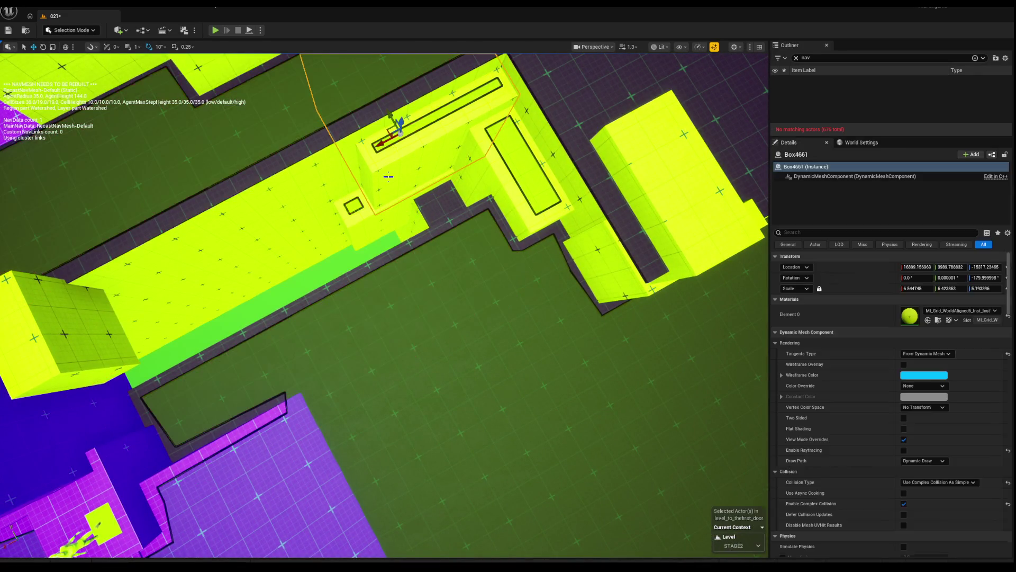
key("ctrl+z")
key("ctrl+z")
key("ctrl+z")
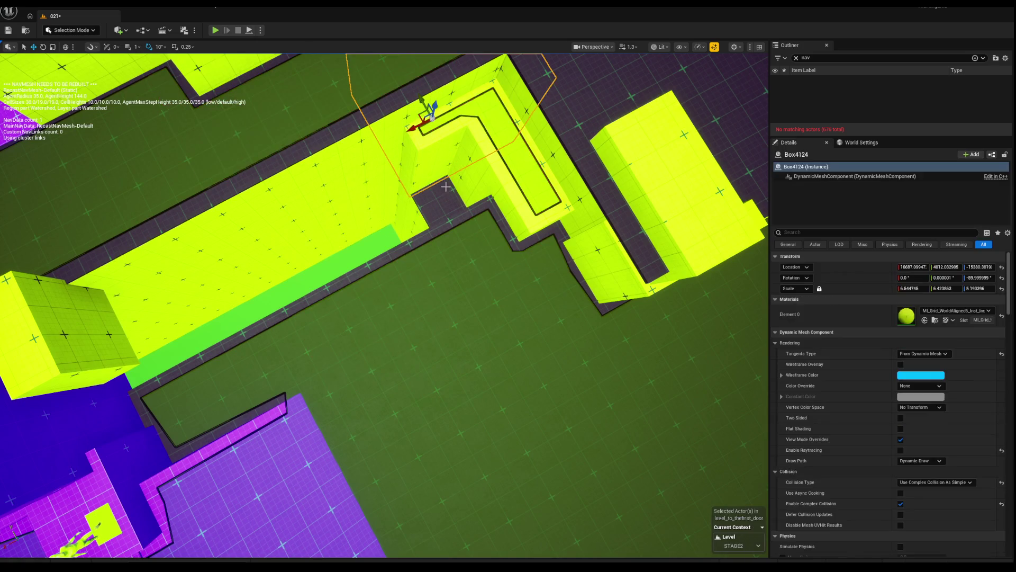
key("ctrl+z")
key("ctrl+z")
key("ctrl+z")
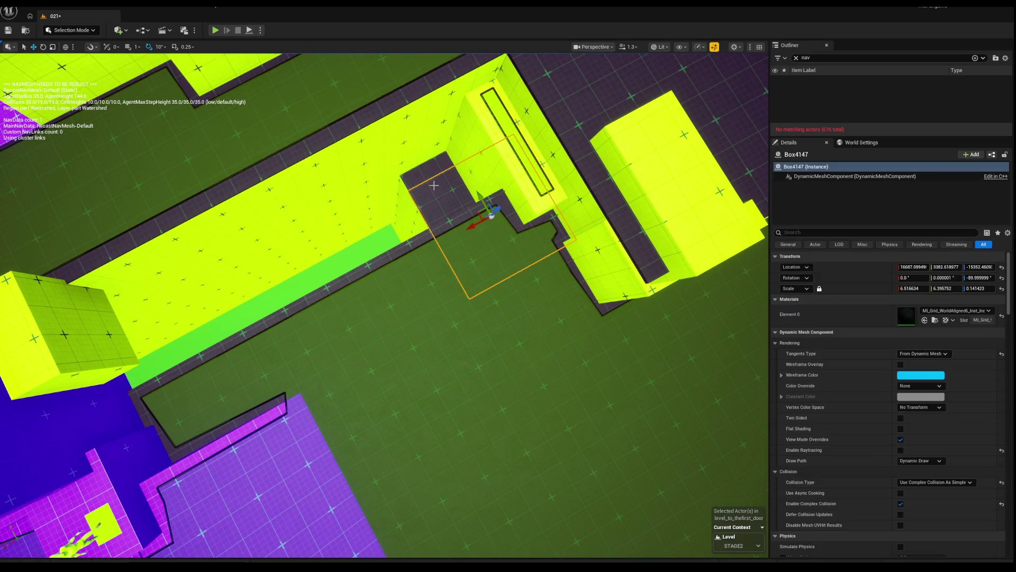
key("ctrl+z")
key("ctrl+z")
key("ctrl+z")
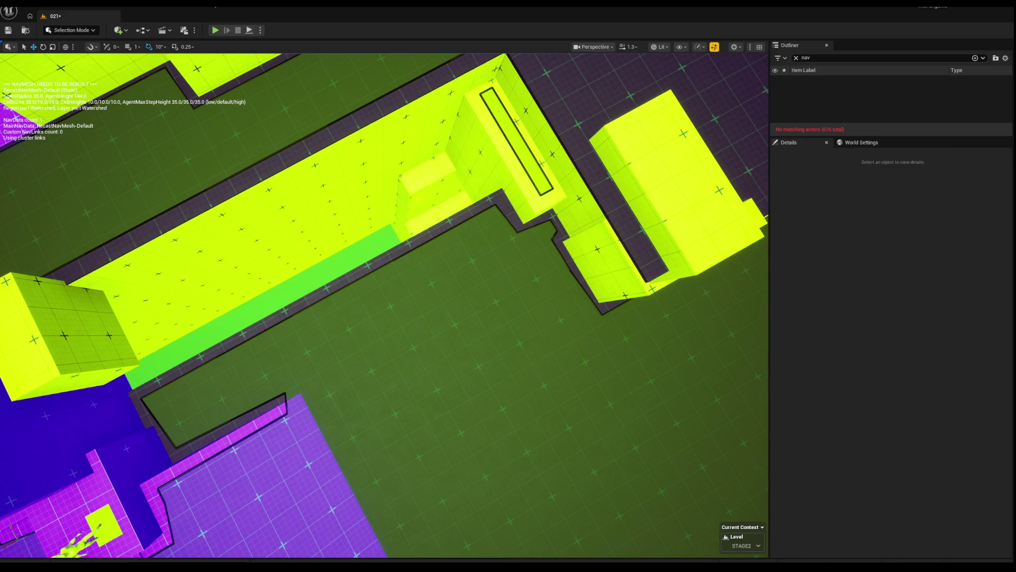
key("ctrl+z")
key("ctrl+z")
key("ctrl+z")
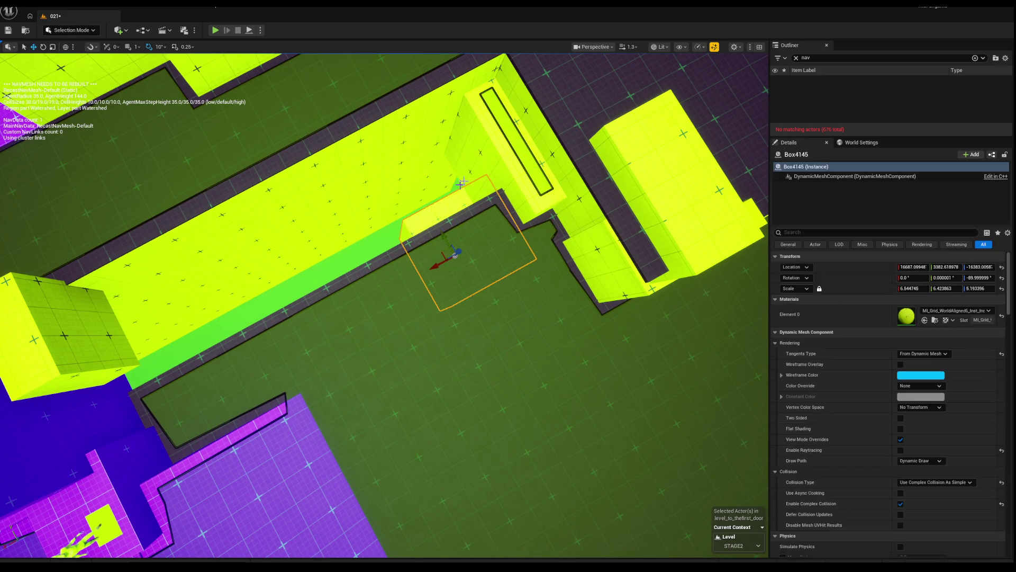
mouse_move(384, 305)
left_mouse_down()
mouse_move(360, 286)
mouse_move(381, 312)
mouse_move(374, 283)
mouse_move(402, 264)
mouse_move(395, 280)
mouse_move(387, 267)
left_mouse_up()
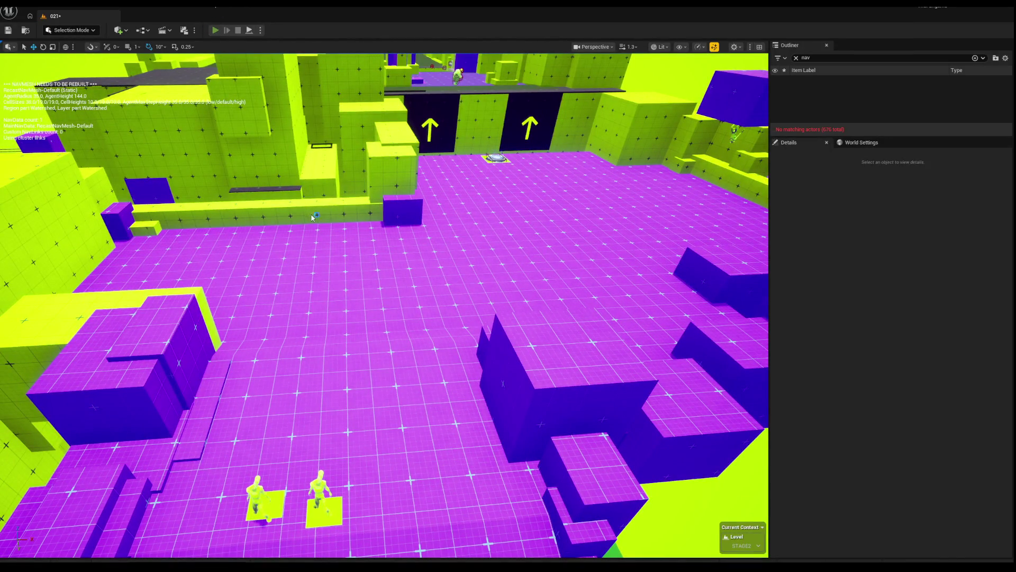
Play-test walking onto the launch pad before the arrow panels, then stop.
key("alt+p")
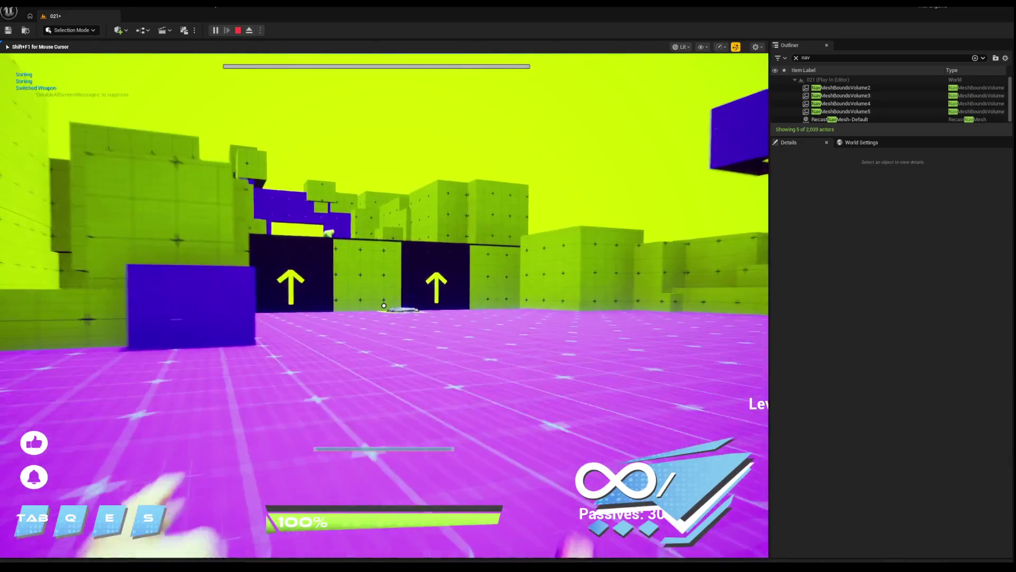
key("w")
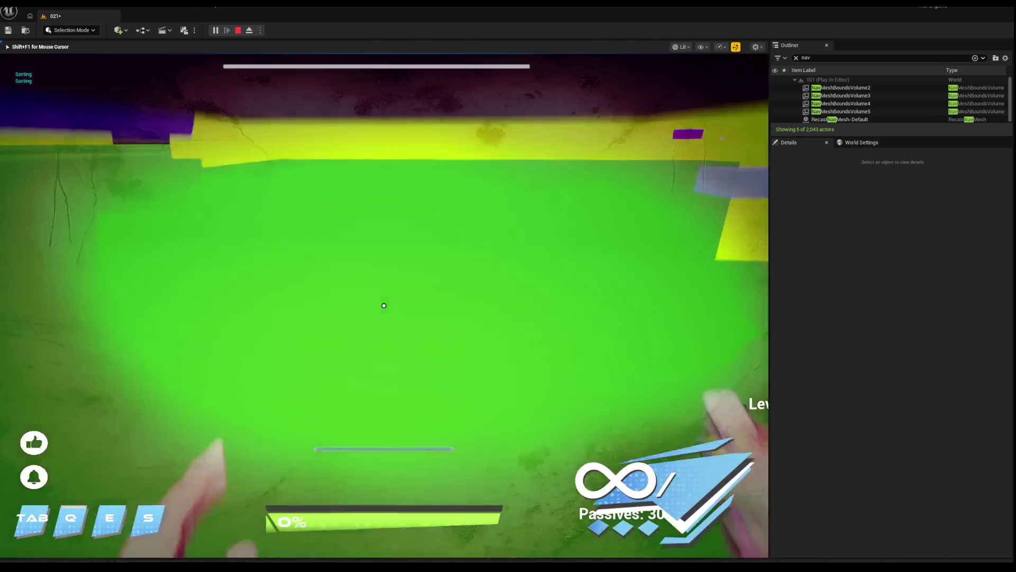
key("Escape")
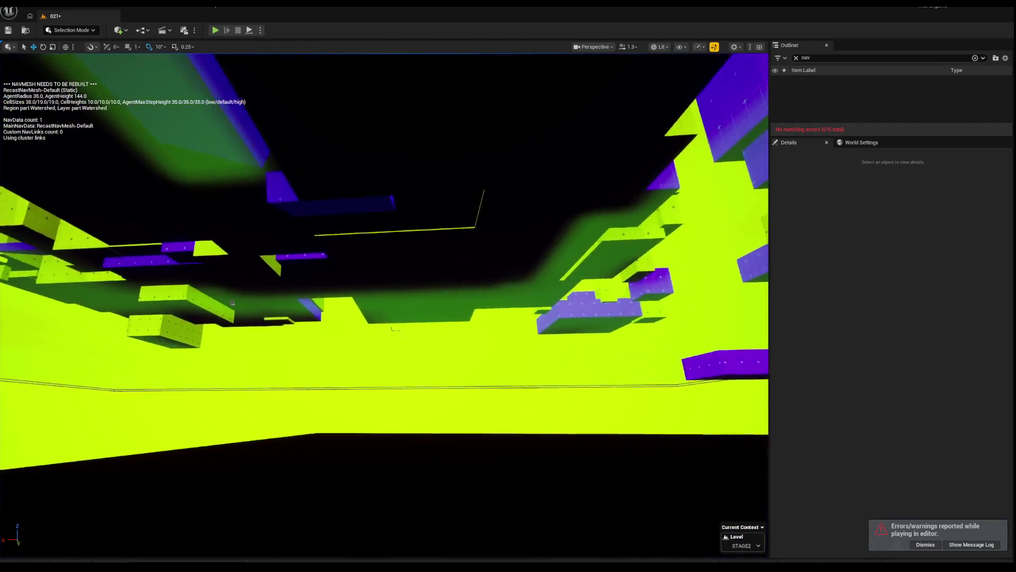
Select the thin yellow strip and undo its recent moves along the ledge.
scroll(384, 306, "up", 2)
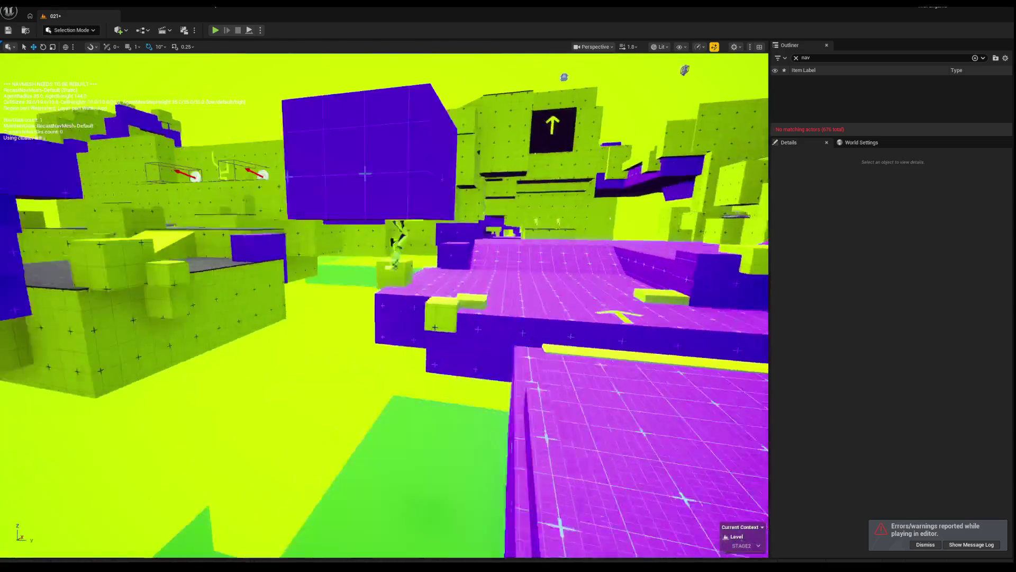
key("s")
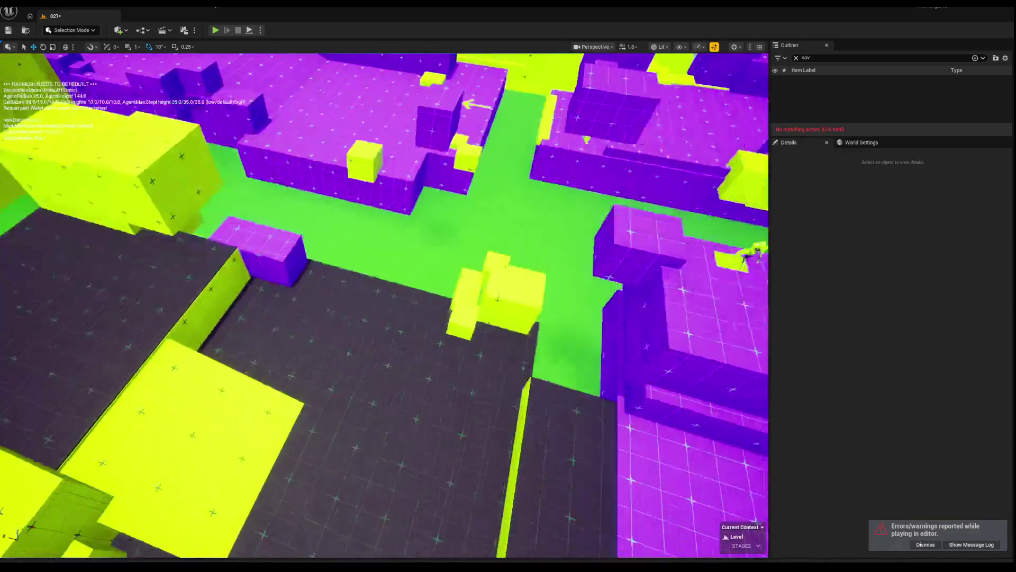
key("w")
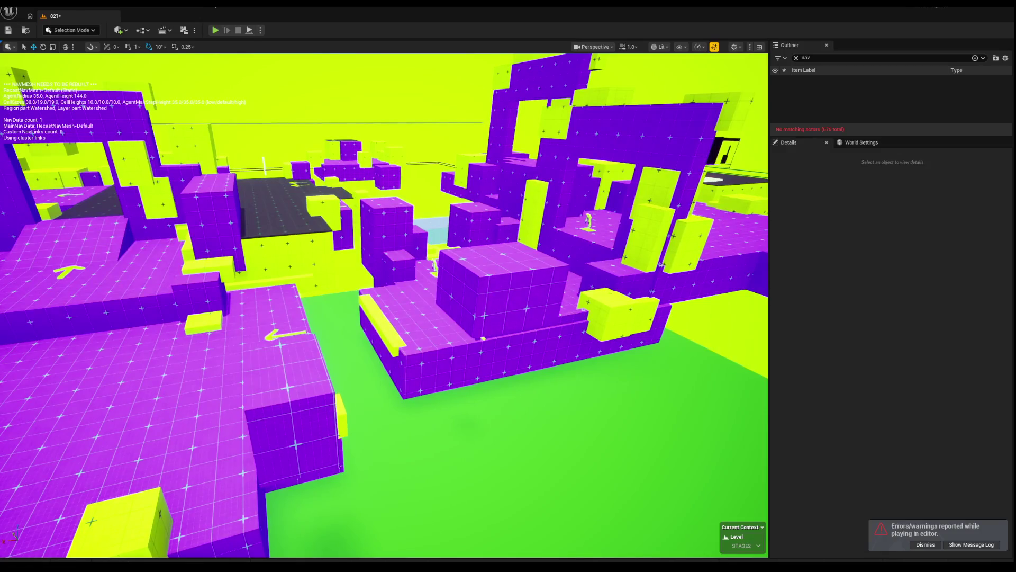
left_click(430, 274)
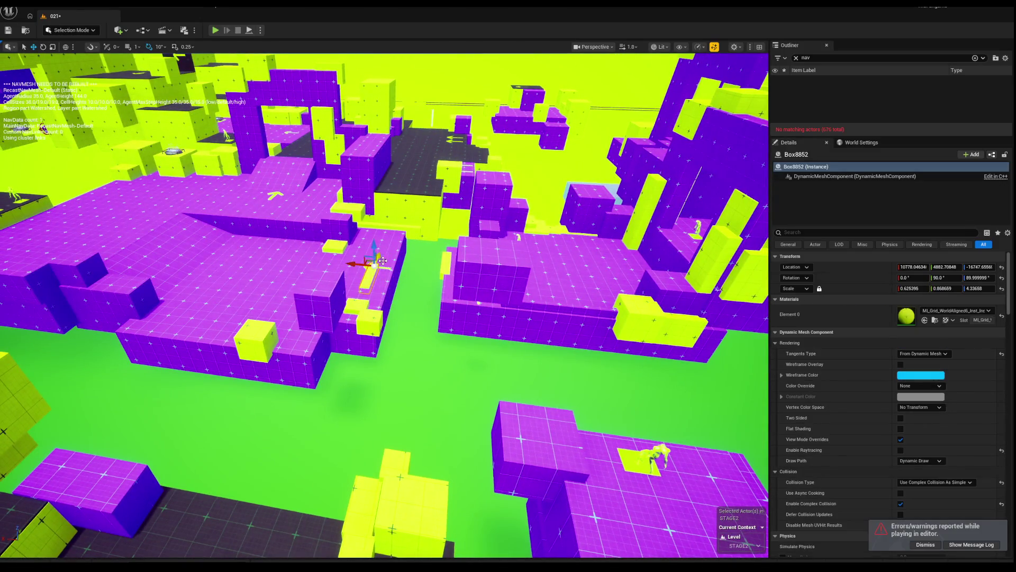
key("ctrl+z")
key("w")
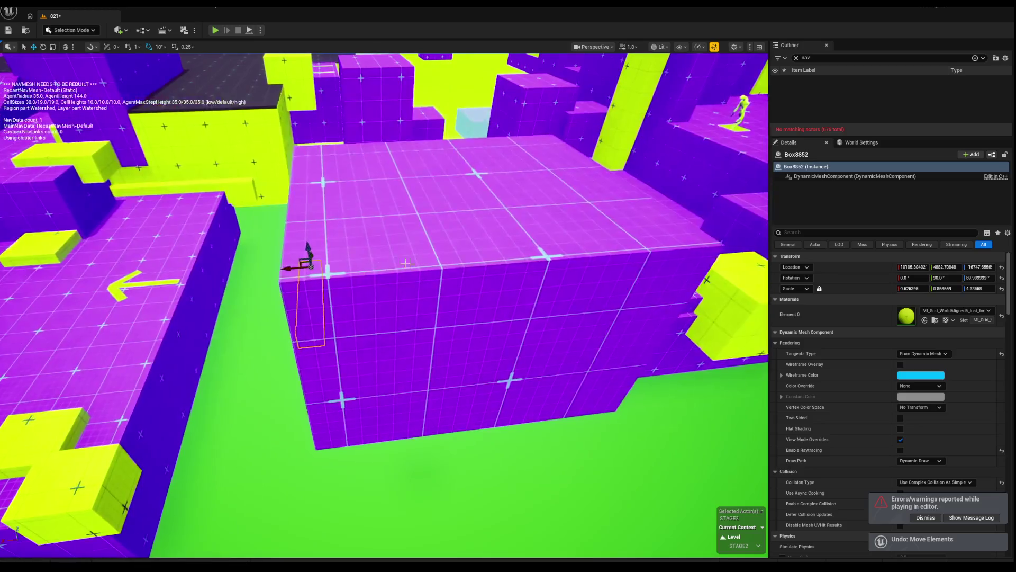
key("f")
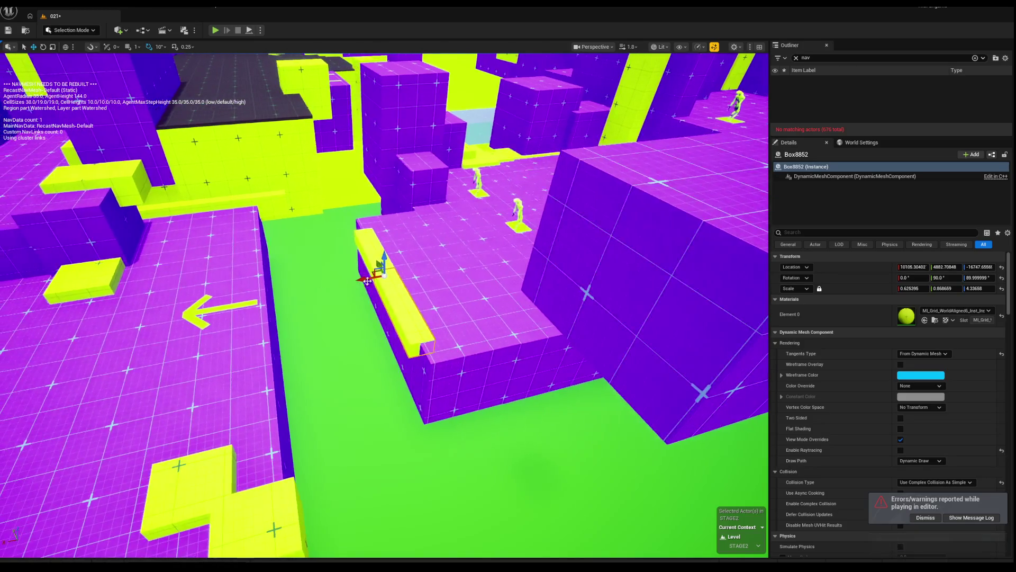
left_click_drag(366, 279, 362, 280)
key("ctrl+z")
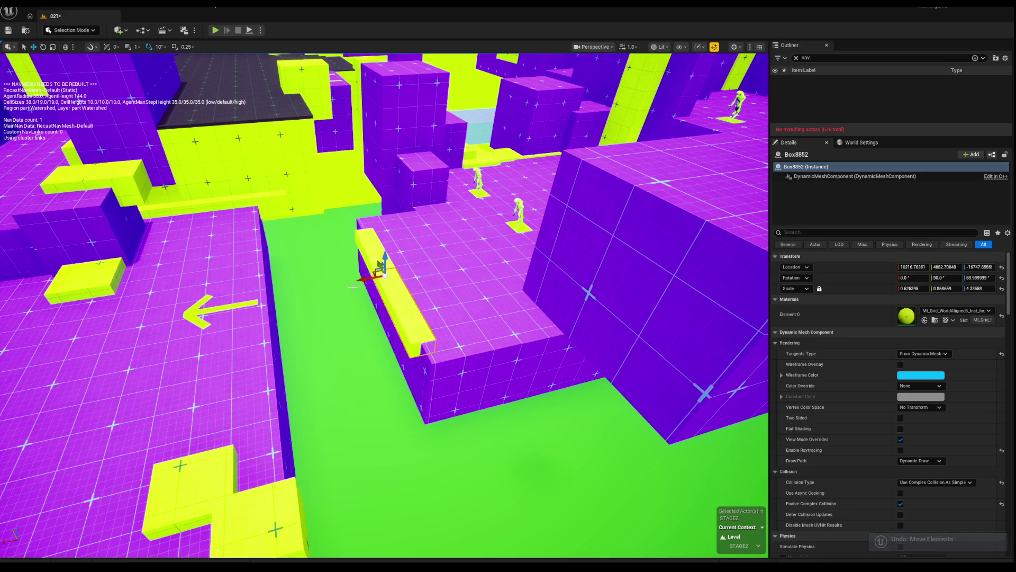
Rotate the yellow strip 60 degrees onto the wall edge and deselect it.
left_click_drag(279, 293, 59, 393)
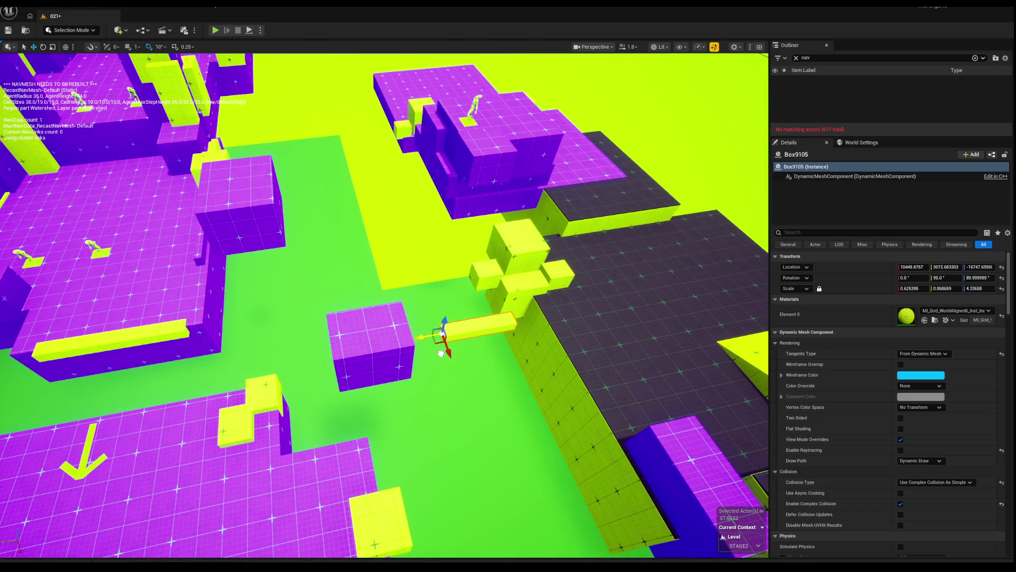
key("f")
key("e")
mouse_move(218, 392)
left_mouse_down()
mouse_move(196, 392)
mouse_move(184, 380)
mouse_move(228, 360)
mouse_move(347, 359)
mouse_move(370, 368)
left_mouse_up()
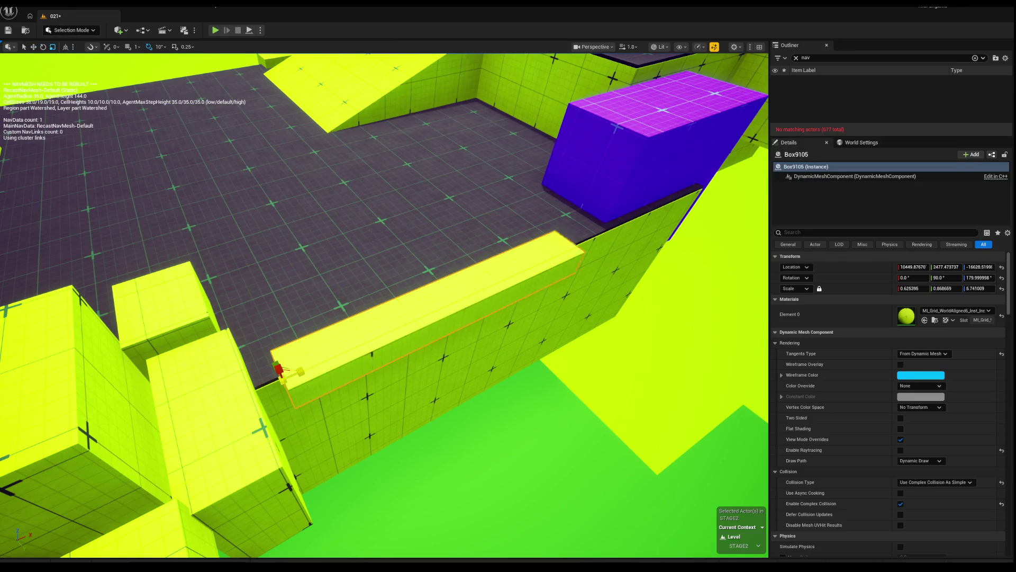
key("Escape")
mouse_move(421, 324)
left_mouse_down()
mouse_move(370, 254)
mouse_move(376, 344)
mouse_move(366, 349)
mouse_move(360, 339)
left_mouse_up()
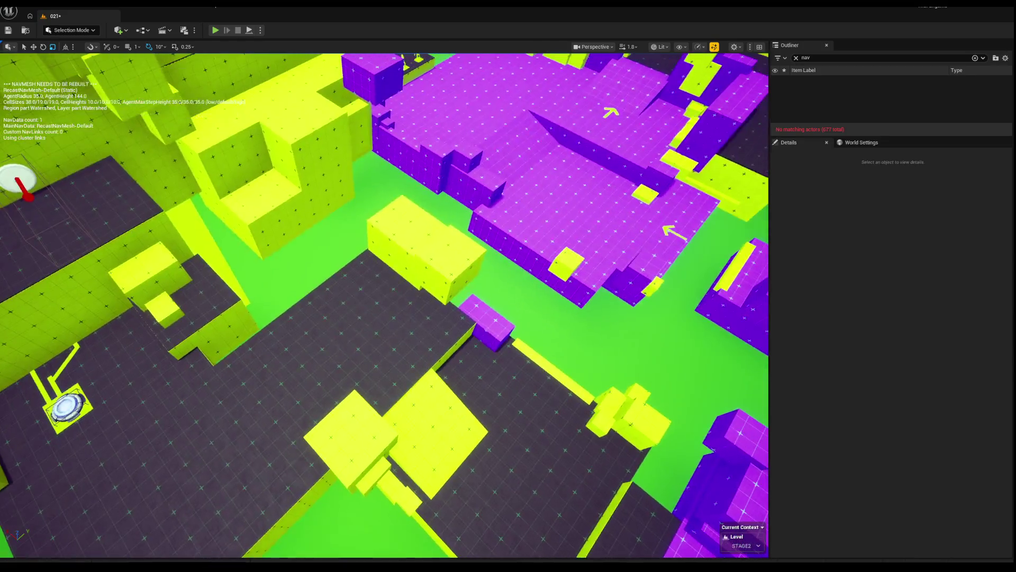
Undo the dark floor's last move, then slide the floor piece to the left.
left_click(413, 326)
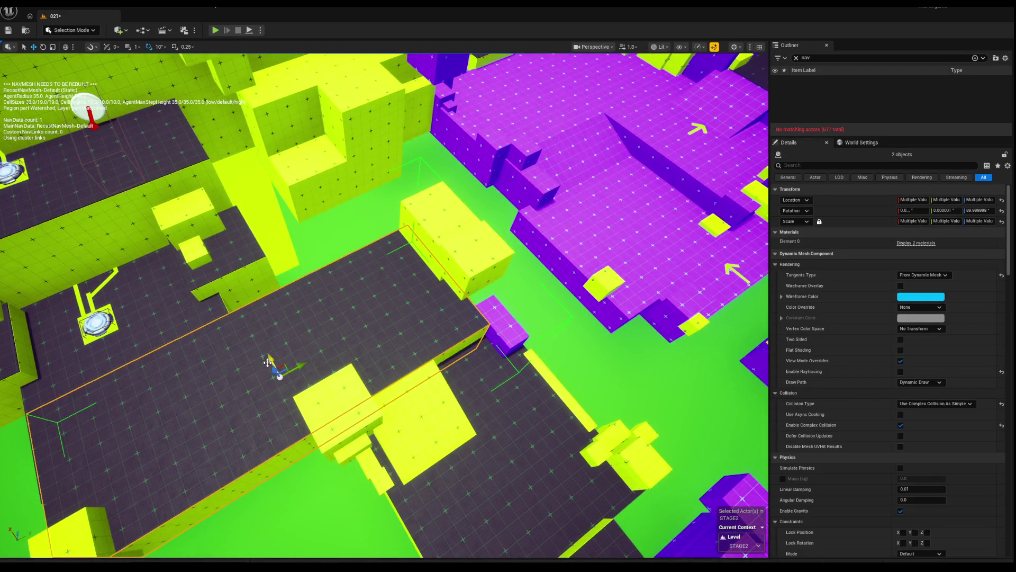
key("ctrl+z")
mouse_move(274, 372)
left_mouse_down()
mouse_move(275, 360)
mouse_move(306, 363)
mouse_move(345, 338)
mouse_move(302, 318)
mouse_move(256, 415)
mouse_move(239, 104)
mouse_move(248, 125)
left_mouse_up()
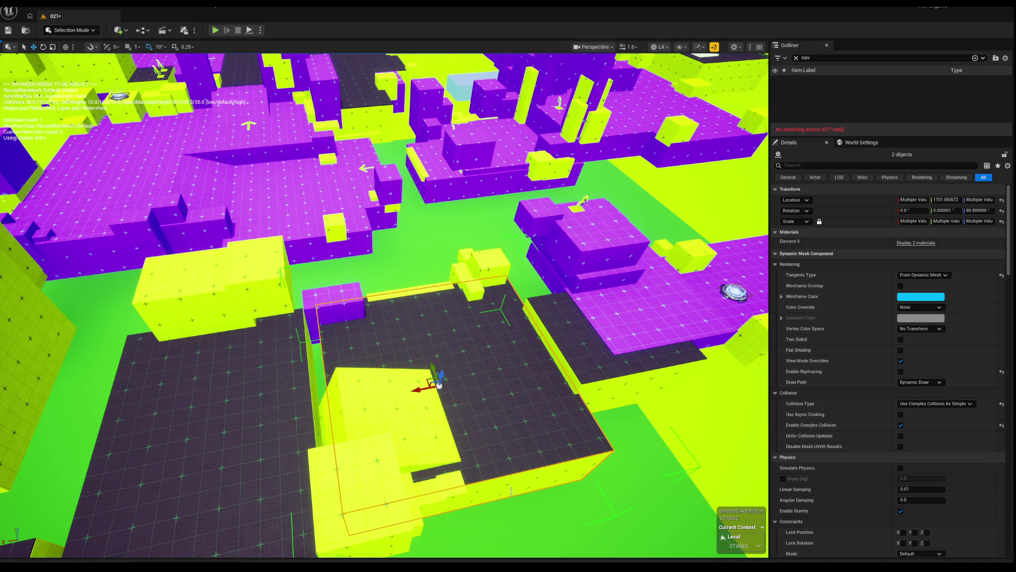
left_click_drag(512, 491, 508, 476)
mouse_move(406, 388)
left_mouse_down()
mouse_move(344, 398)
mouse_move(360, 402)
mouse_move(403, 397)
mouse_move(310, 382)
mouse_move(338, 365)
left_mouse_up()
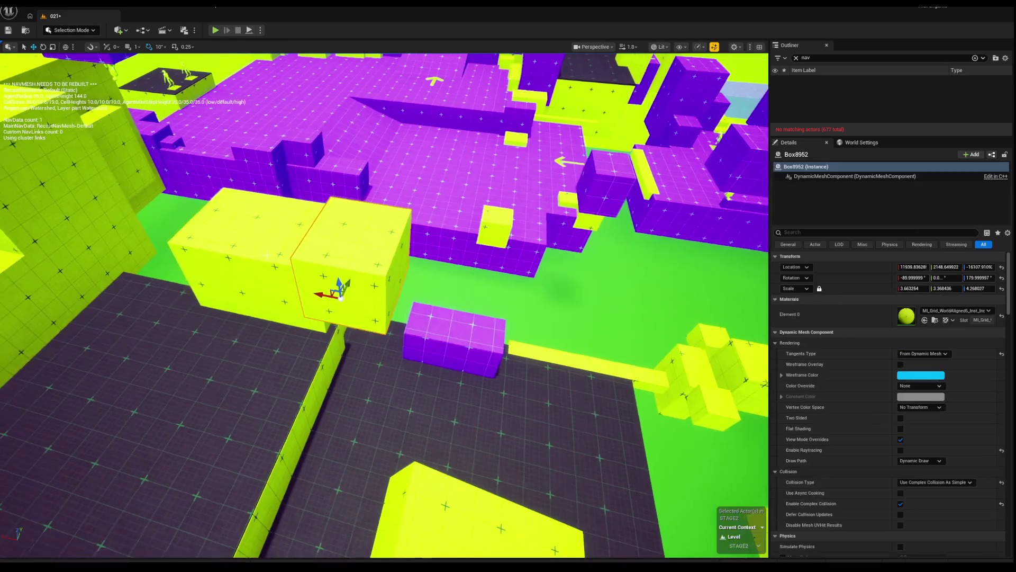
Alt-drag the large purple platform to make a copy pulled forward.
left_click(139, 290)
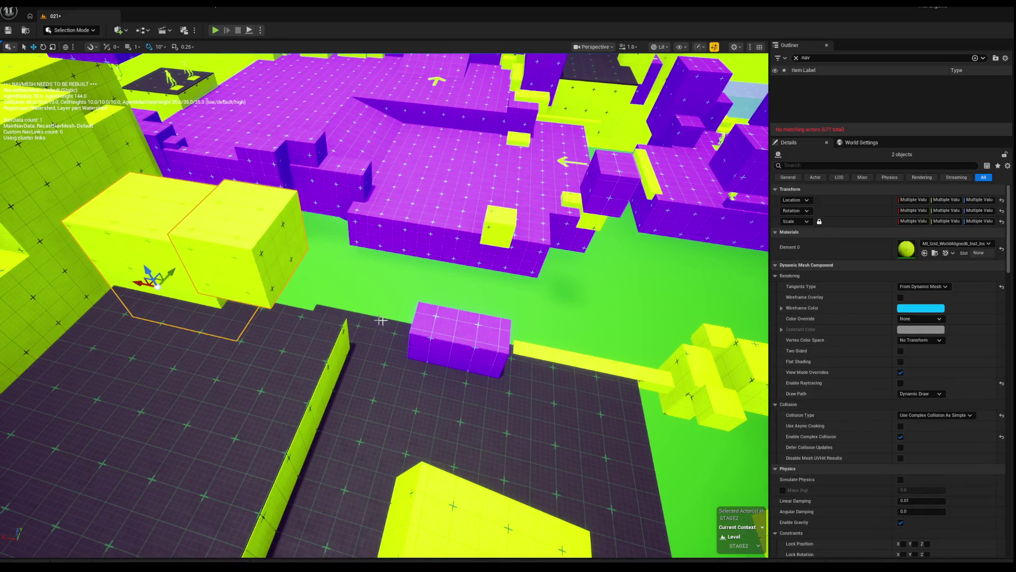
left_click(432, 369)
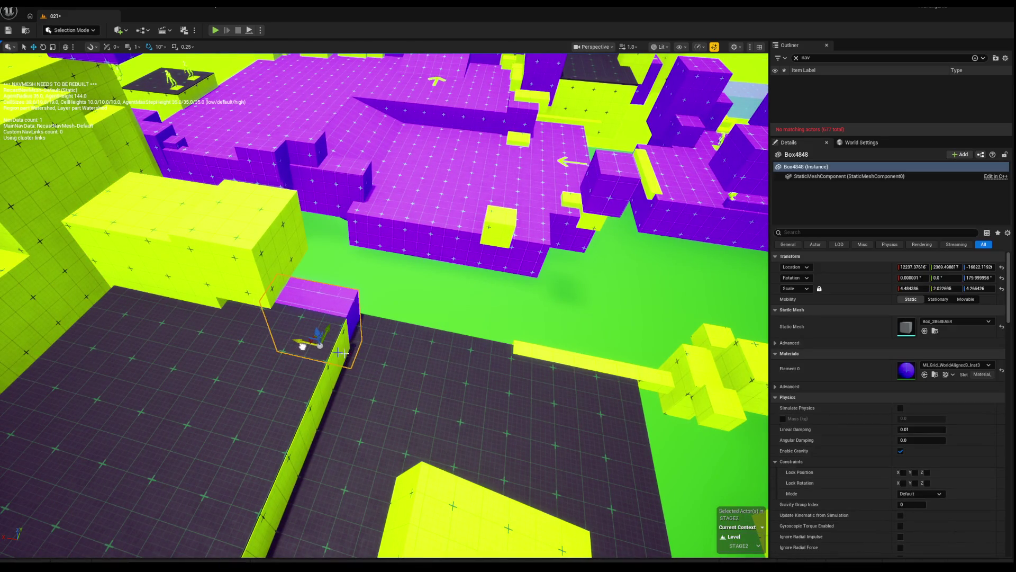
left_click(601, 373)
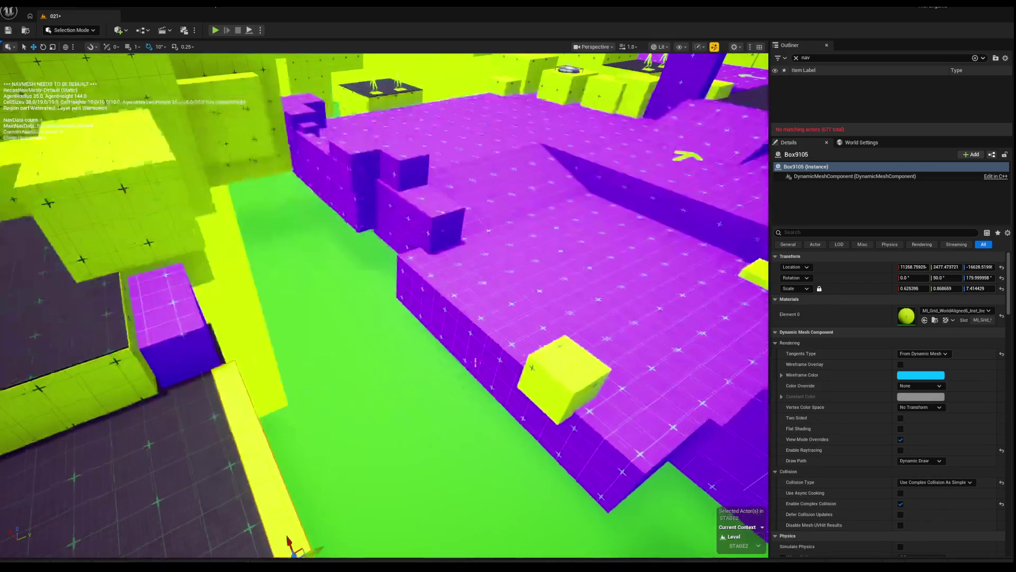
left_click(570, 323)
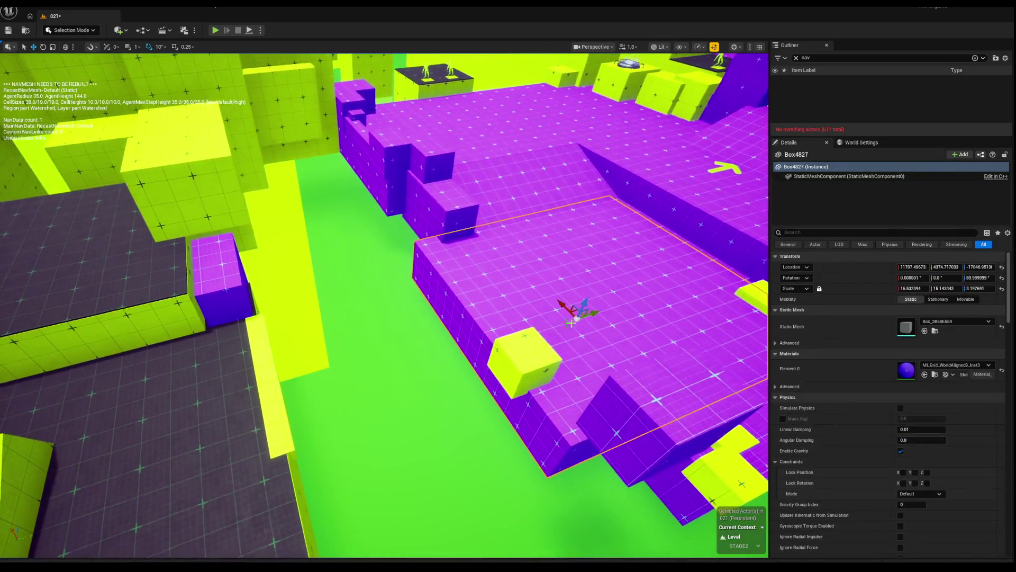
mouse_move(571, 323)
left_mouse_down()
mouse_move(488, 337)
mouse_move(490, 370)
mouse_move(466, 360)
mouse_move(460, 316)
mouse_move(429, 323)
mouse_move(408, 296)
mouse_move(370, 312)
left_mouse_up()
Delete the two stray small yellow boxes.
left_click(369, 312)
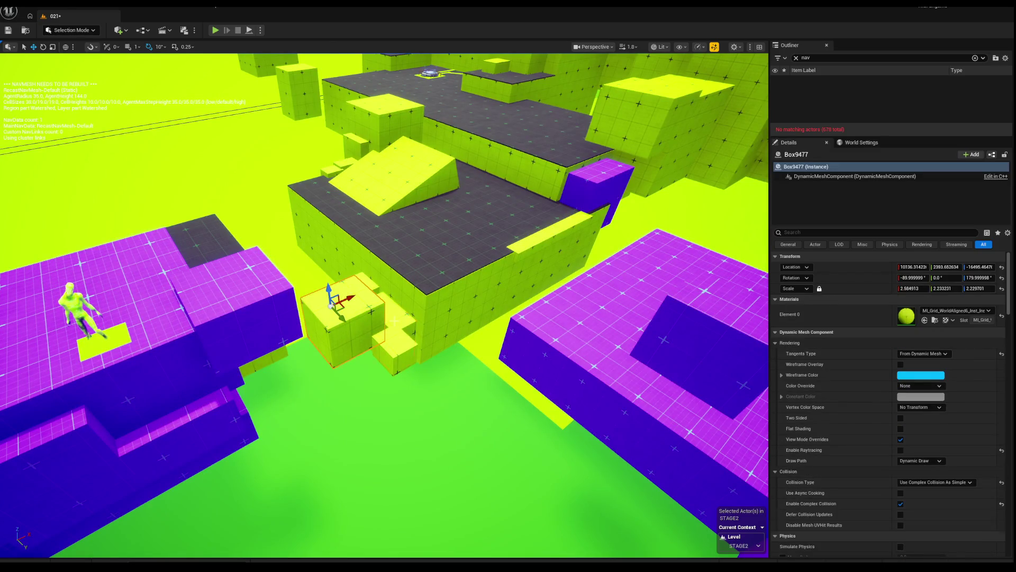
left_click(340, 295)
key("Delete")
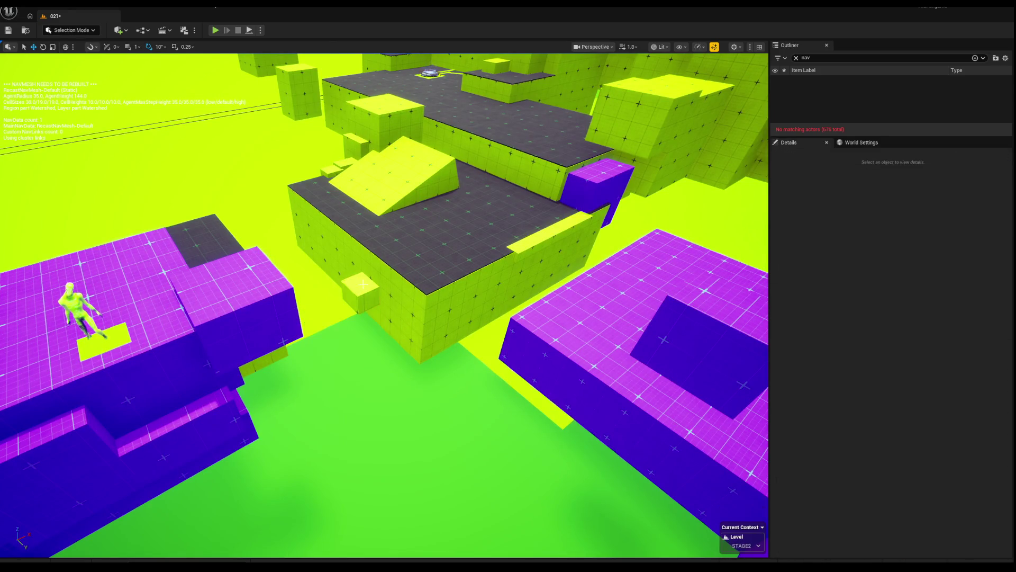
Slide the purple platform Box3225 sideways to a Y location of about 1921.5.
mouse_move(340, 295)
left_mouse_down()
mouse_move(370, 297)
mouse_move(330, 290)
left_mouse_up()
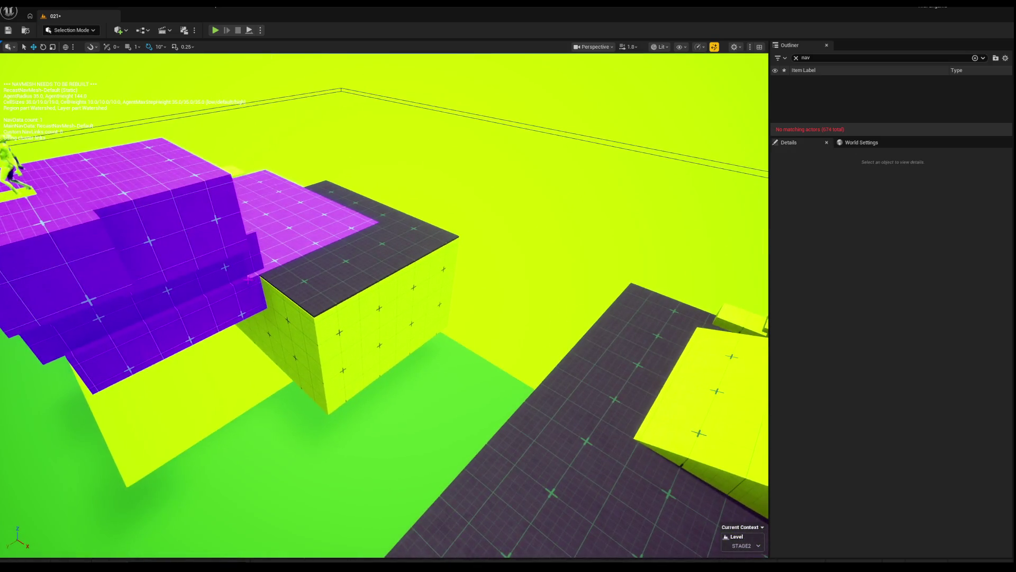
left_click(330, 289)
scroll(329, 290, "down", 2)
left_click_drag(294, 259, 345, 292)
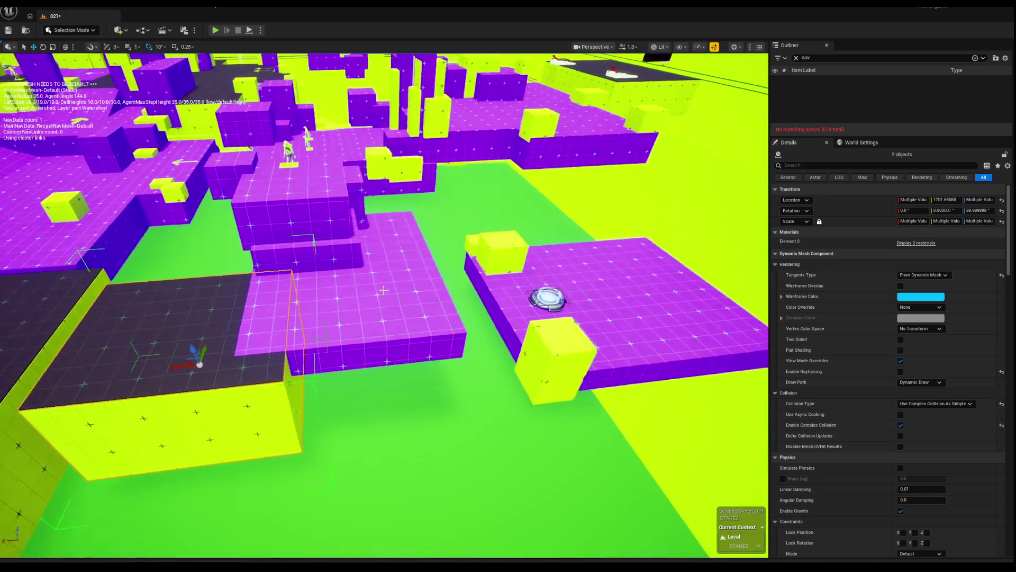
left_click(318, 288)
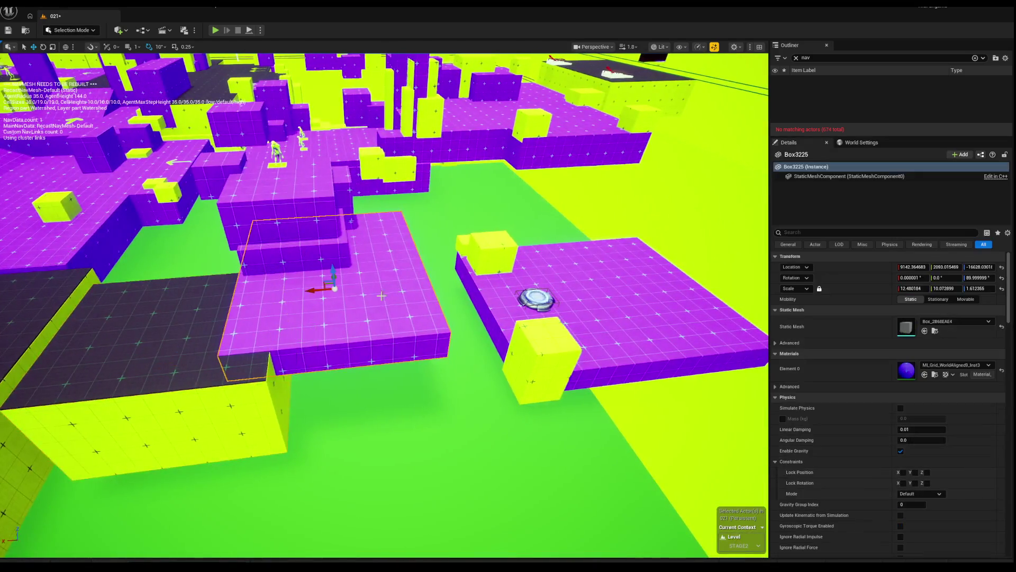
mouse_move(274, 268)
left_mouse_down()
mouse_move(312, 265)
mouse_move(420, 295)
mouse_move(422, 325)
mouse_move(325, 307)
mouse_move(336, 314)
left_mouse_up()
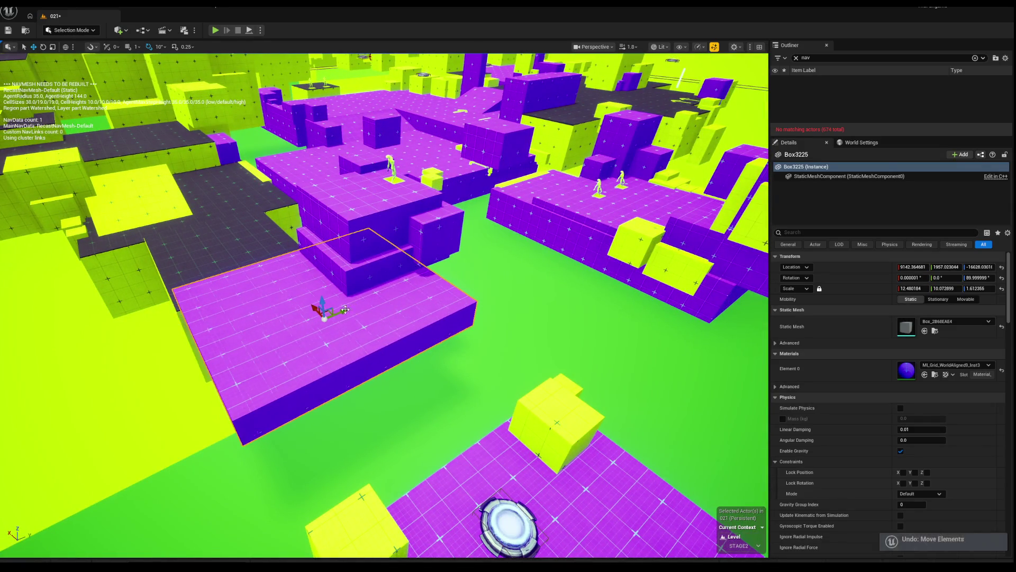
left_click_drag(339, 313, 264, 316)
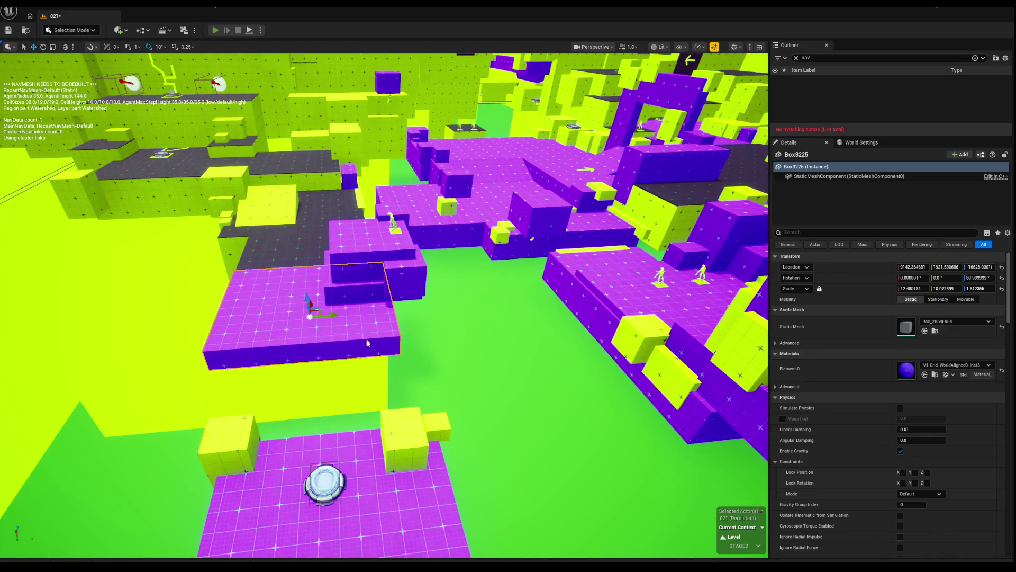
Run a short play test walking forward, then stop it and turn the view.
key("alt+p")
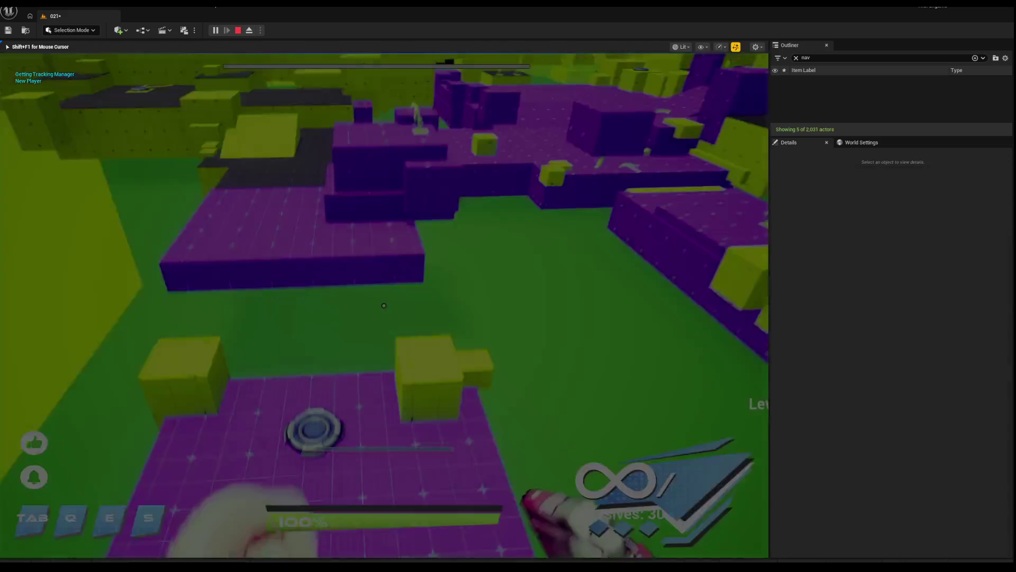
key("w")
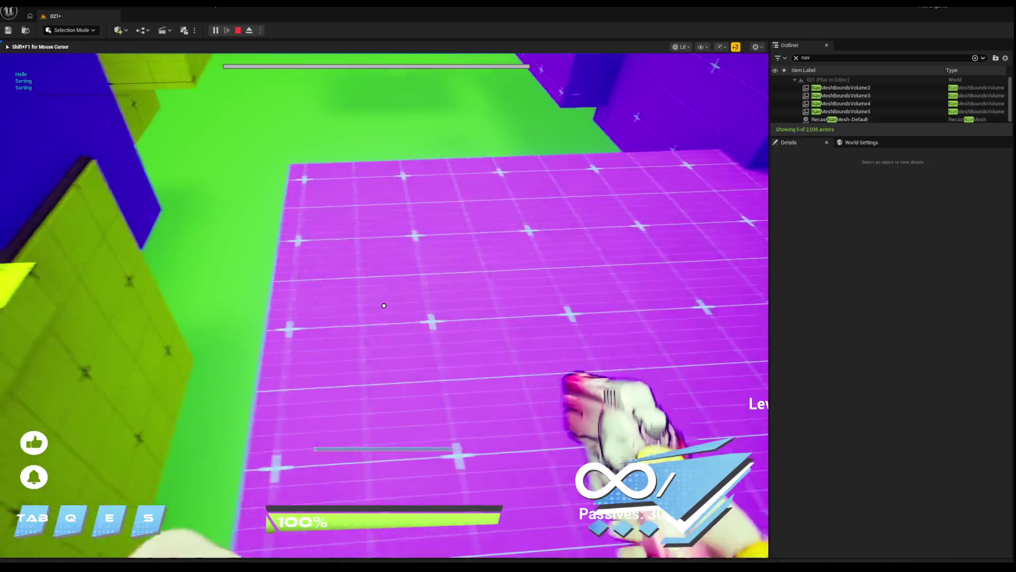
key("shift+F1")
key("Escape")
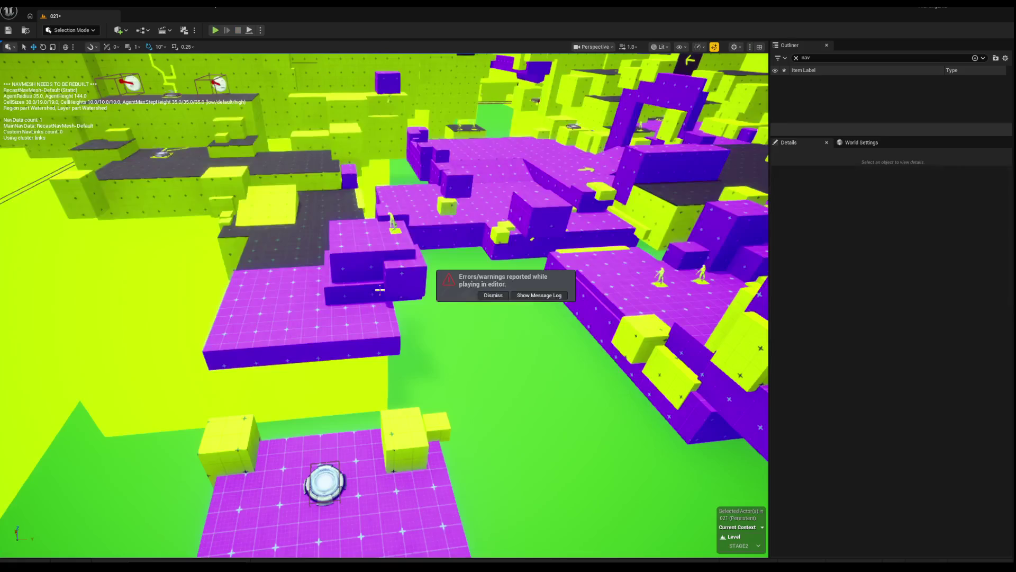
scroll(368, 327, "up", 3)
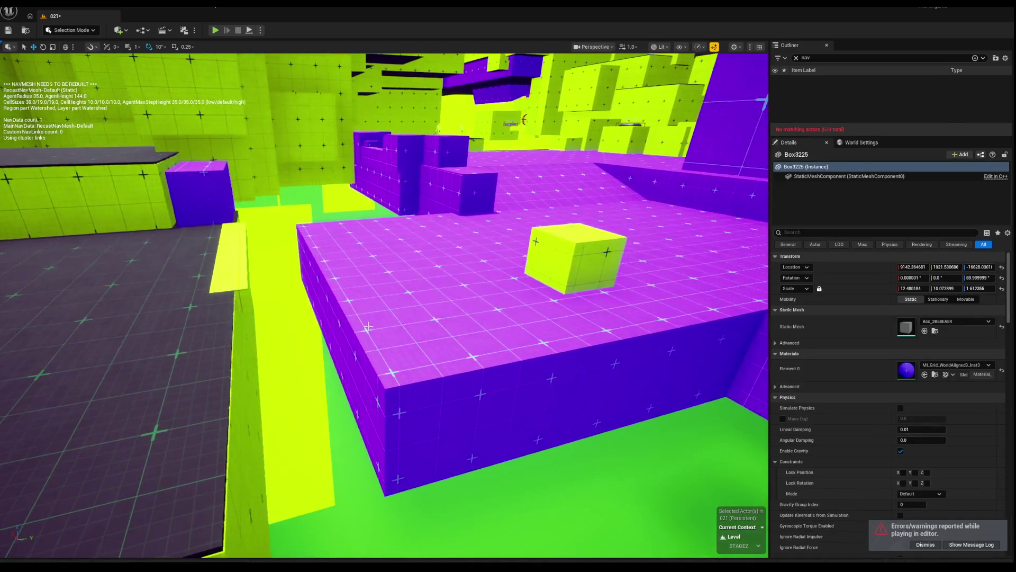
mouse_move(515, 316)
left_mouse_down()
mouse_move(558, 306)
mouse_move(551, 298)
left_mouse_up()
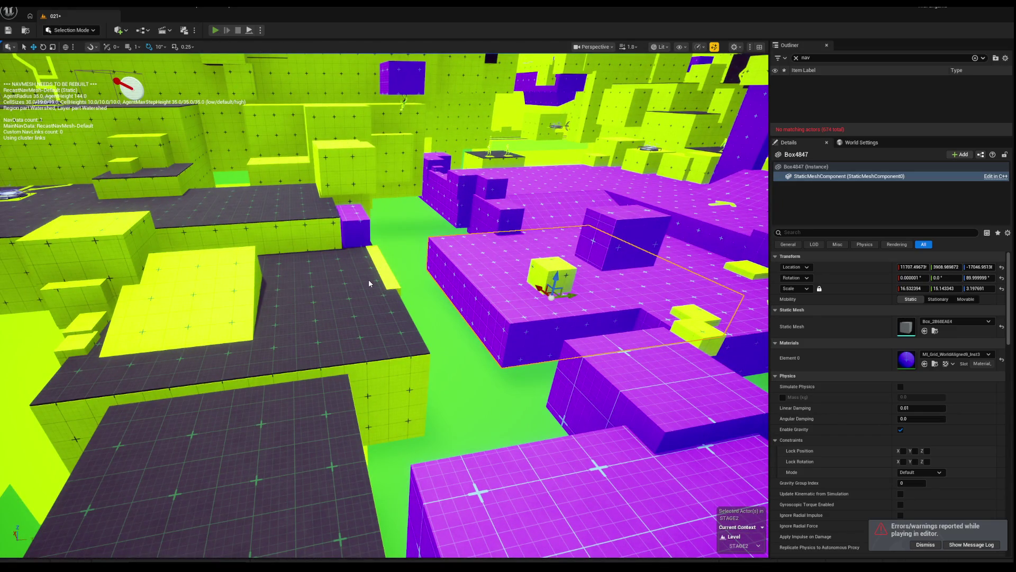
Play-test again, walking across the magenta floor and green-walled corridor, then stop.
key("alt+p")
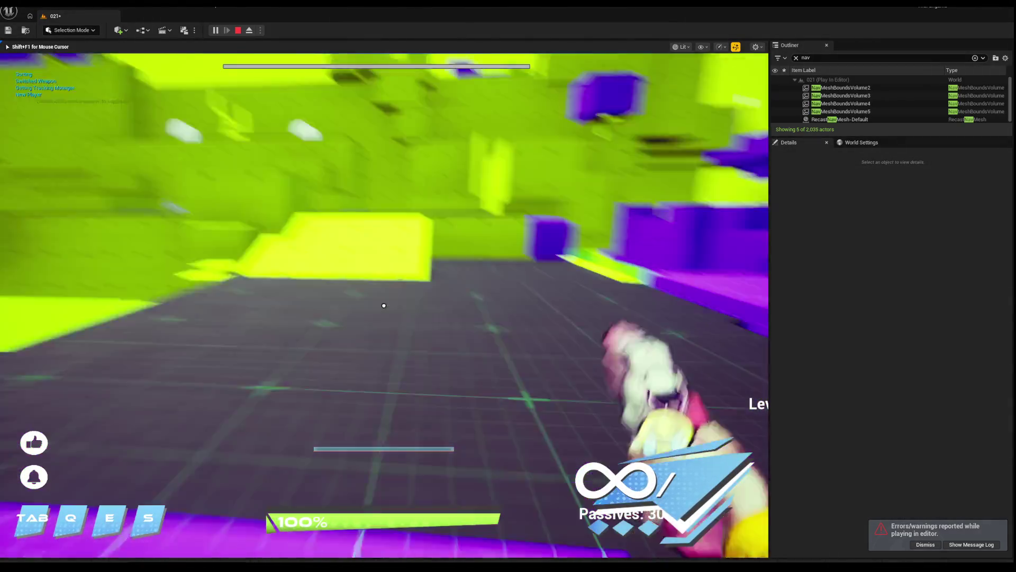
key("w")
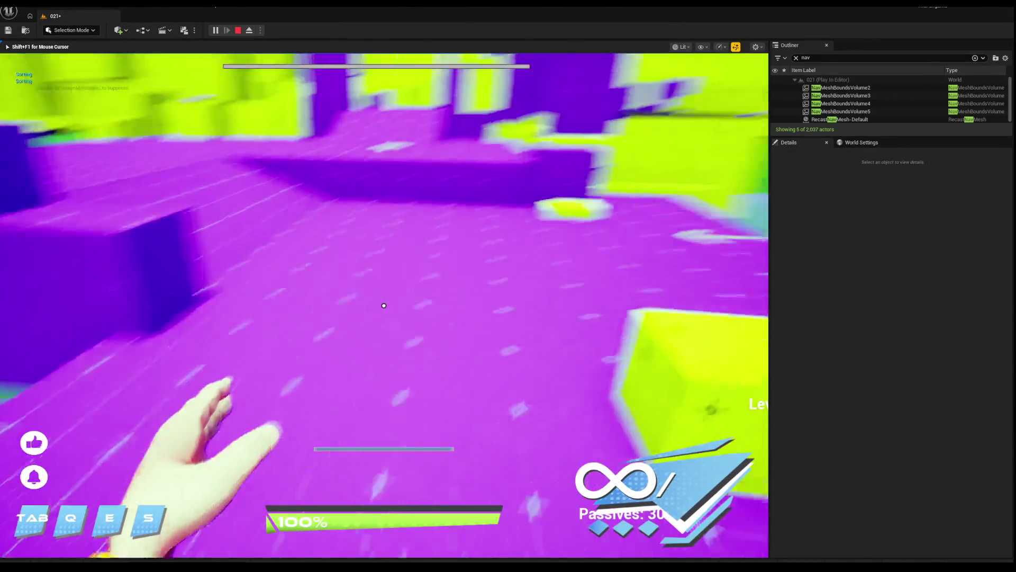
key("w")
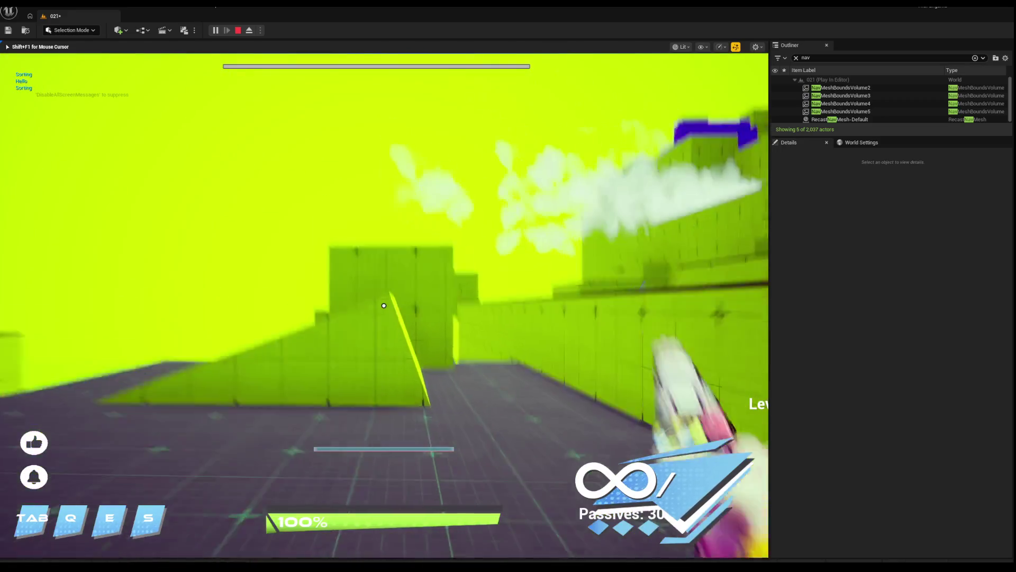
key("w")
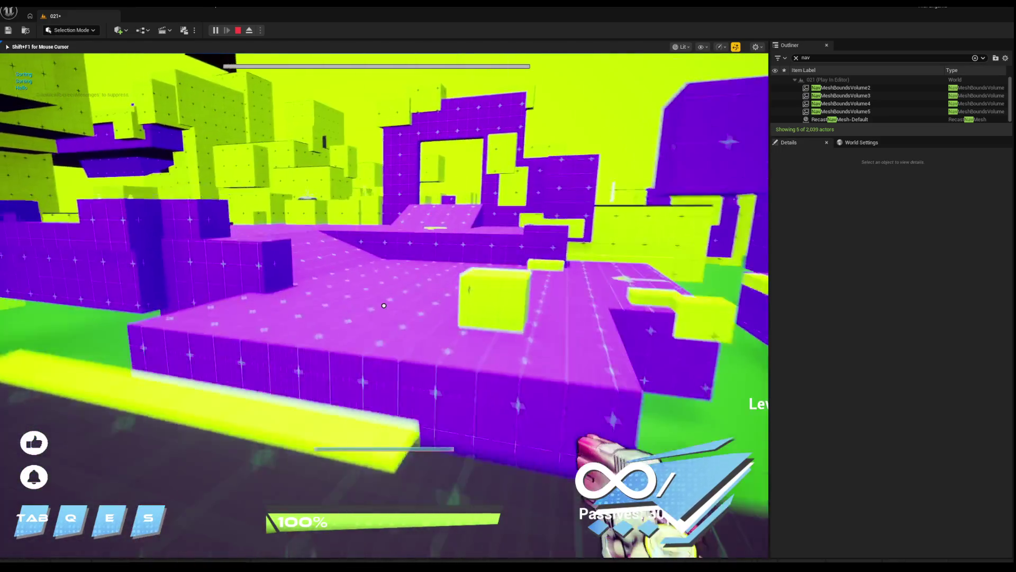
key("shift+F1")
key("Escape")
Frame the selected platform toward the yellow walls and start another play test.
key("f")
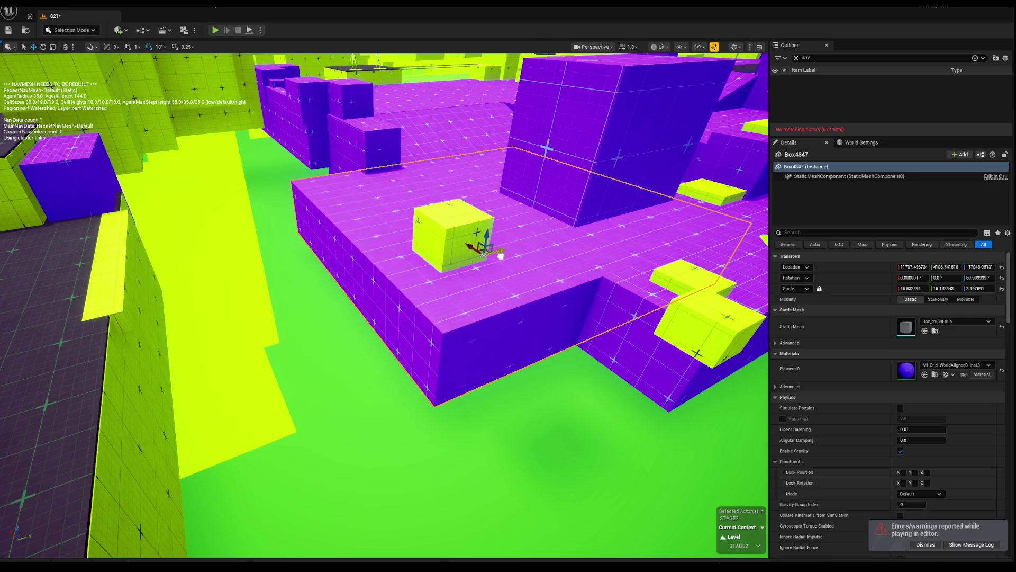
left_click_drag(501, 255, 500, 202)
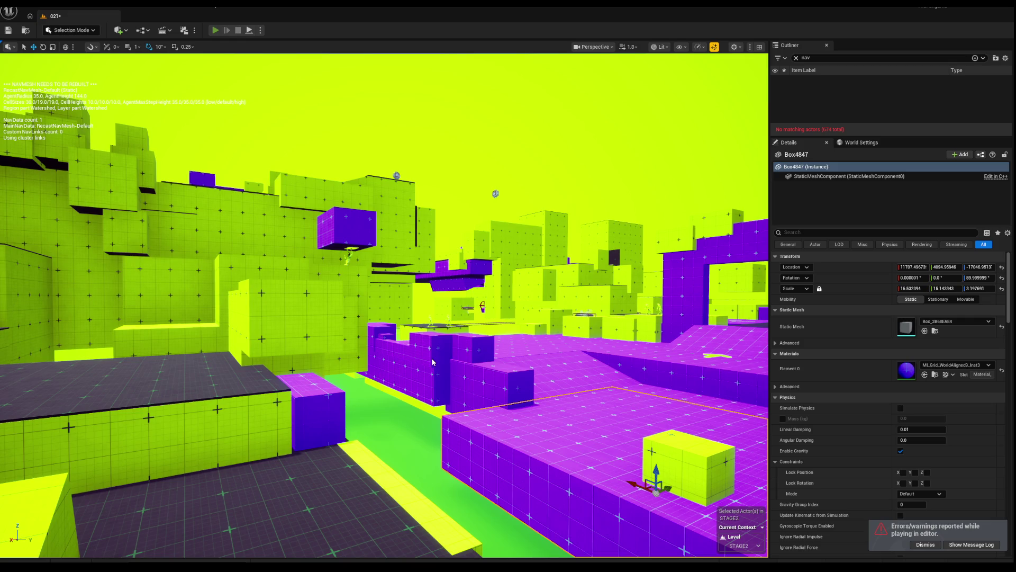
key("alt+p")
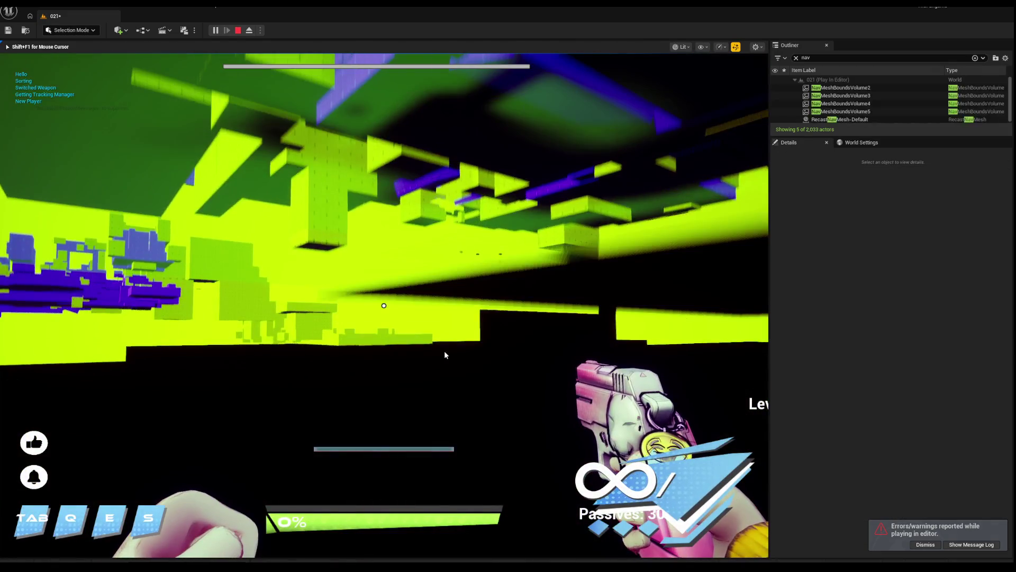
Move the yellow slab on the dark floor up and left, then play-test and stop.
key("Escape")
left_click(418, 304)
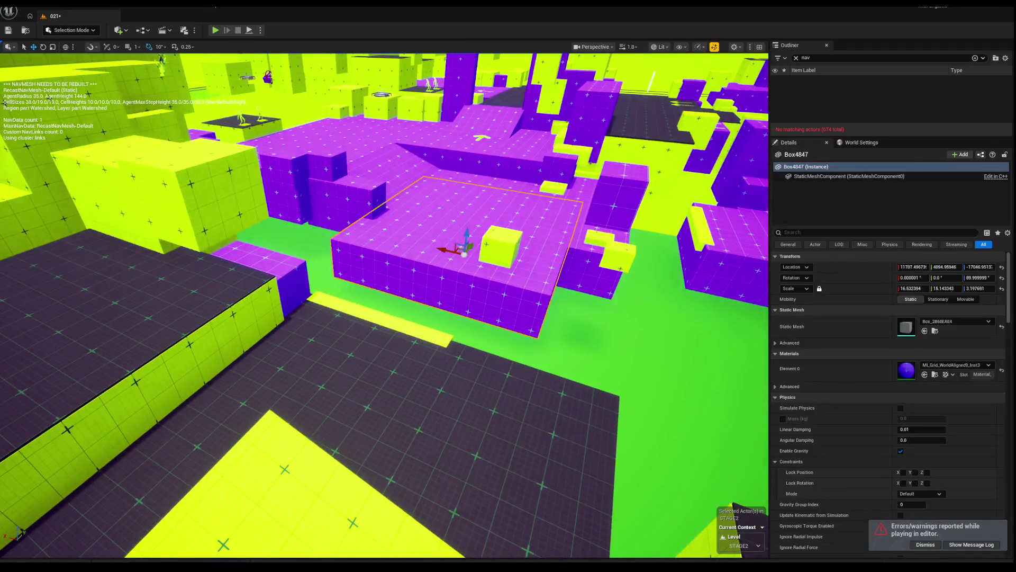
left_click(296, 487)
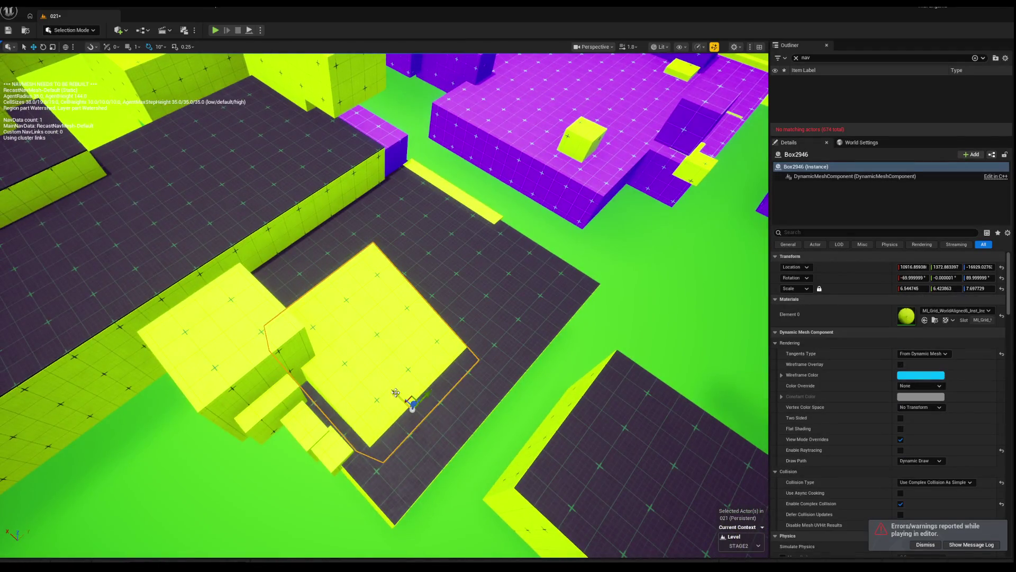
left_click_drag(396, 392, 316, 348)
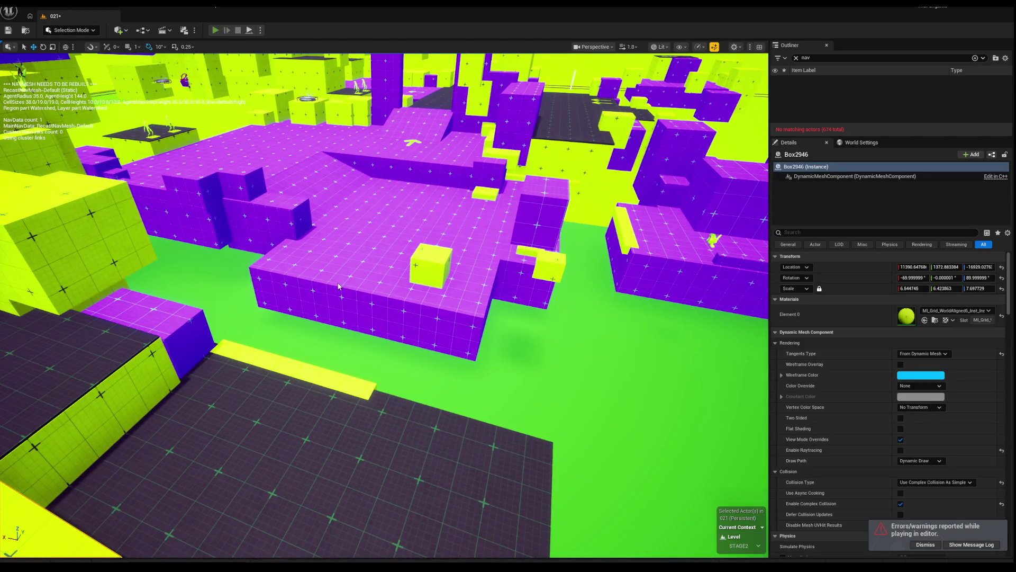
key("alt+p")
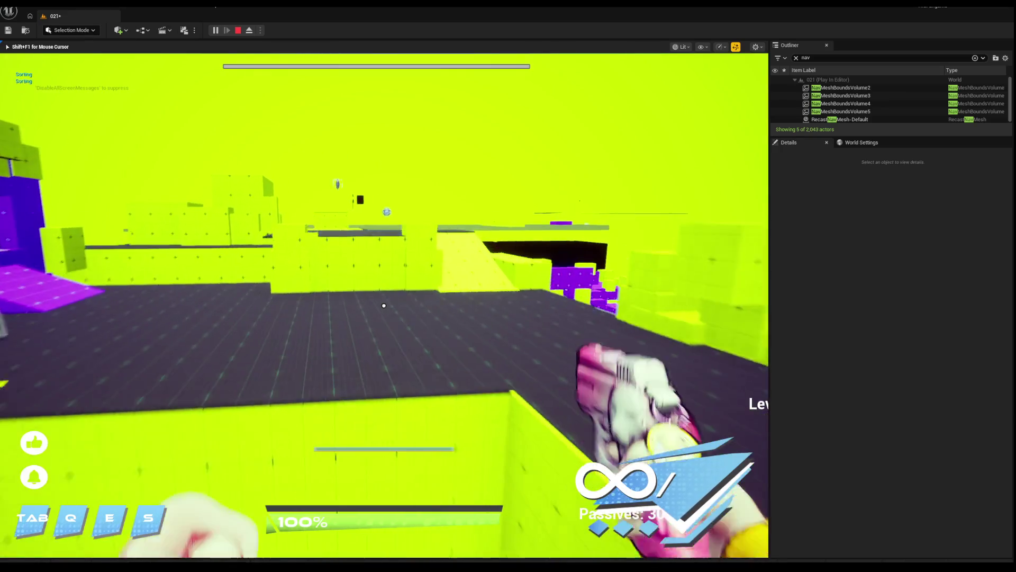
key("Escape")
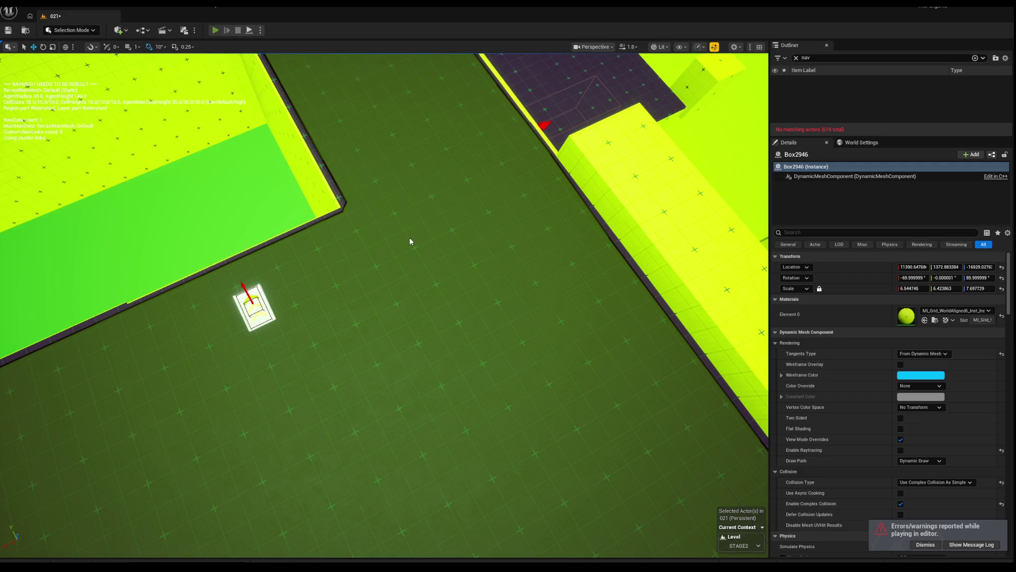
Start a play test as Emo, then switch to the Popular character via the dev menu.
key("alt+p")
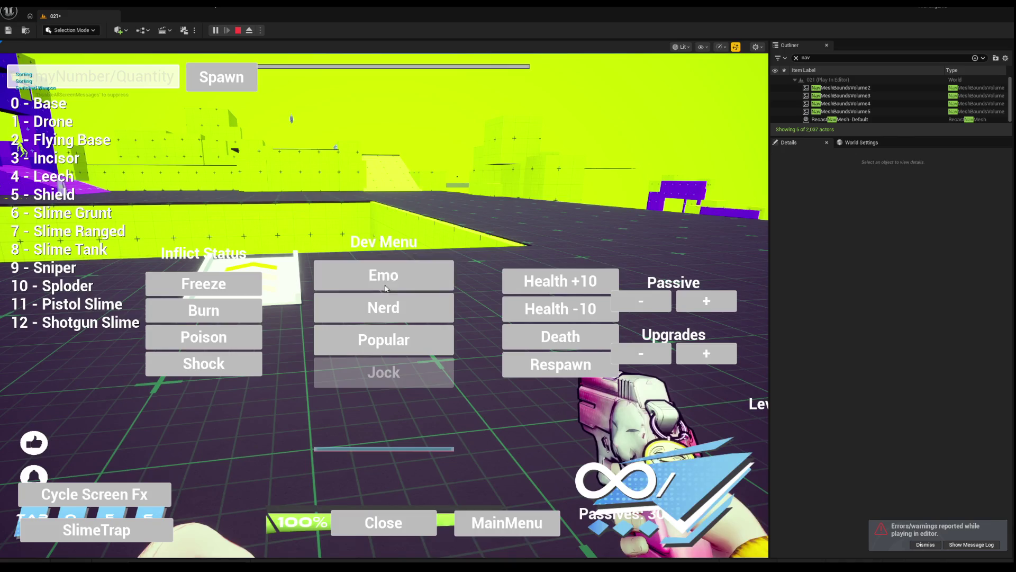
left_click(385, 288)
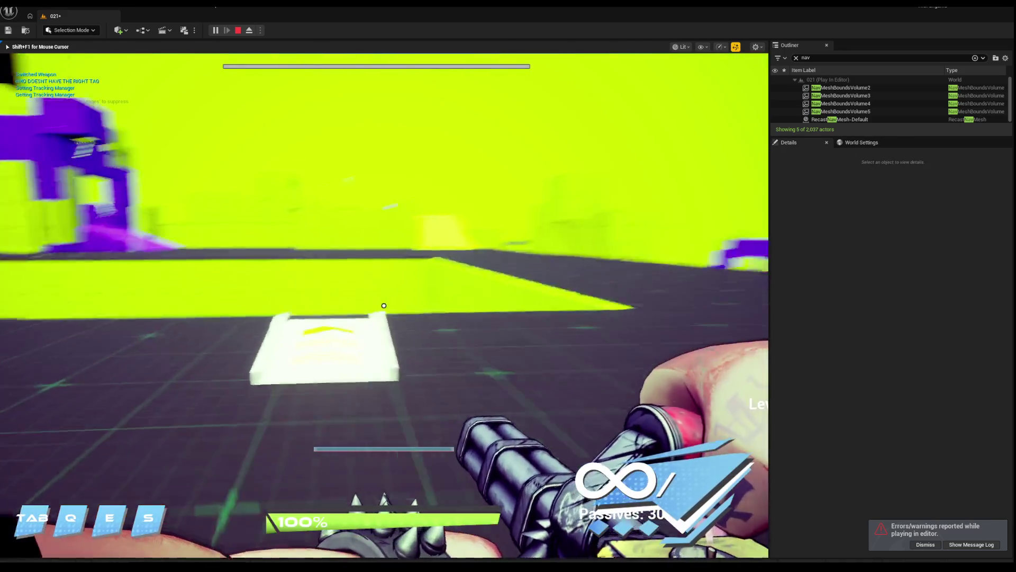
key("w")
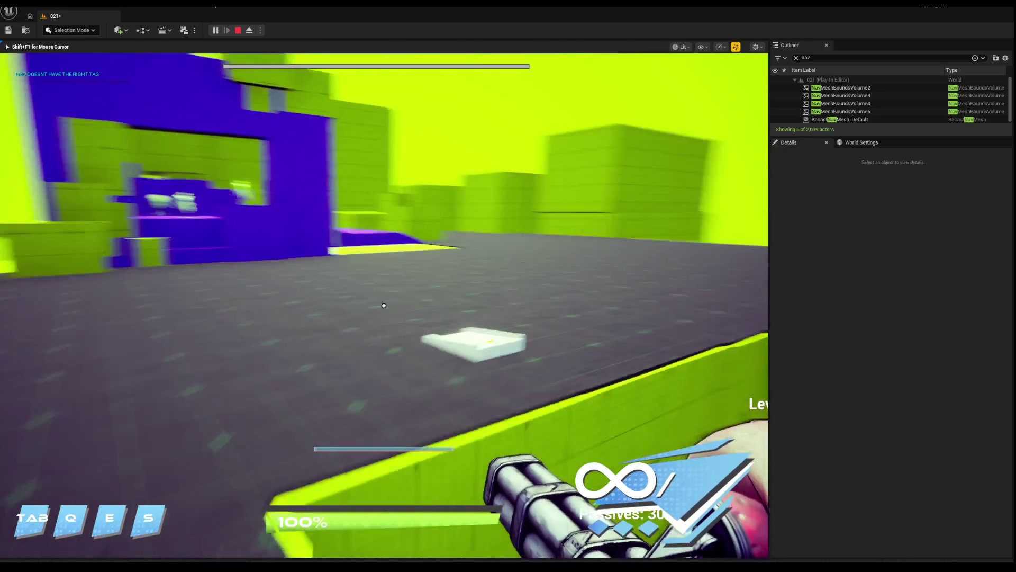
key("m")
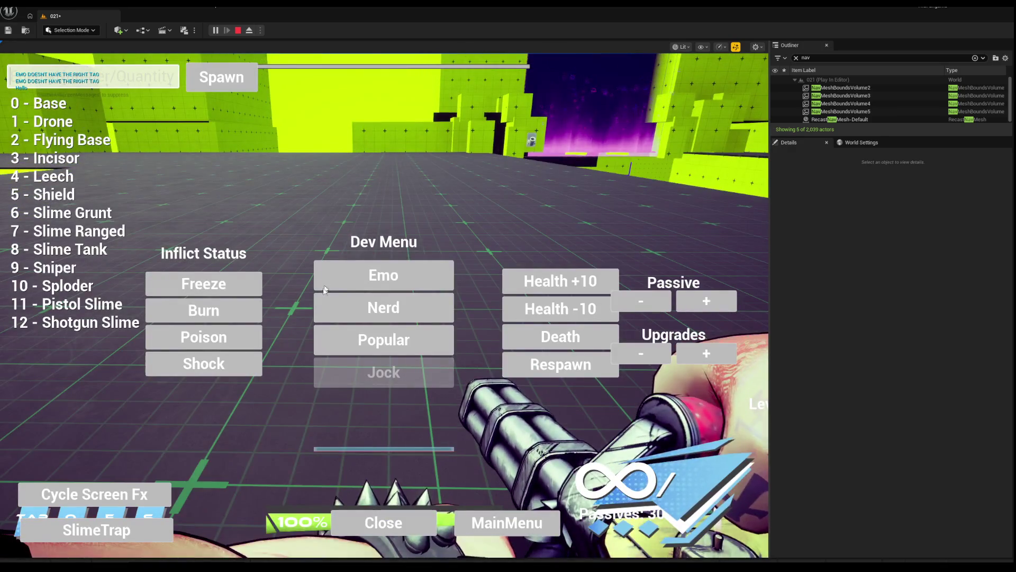
left_click(375, 340)
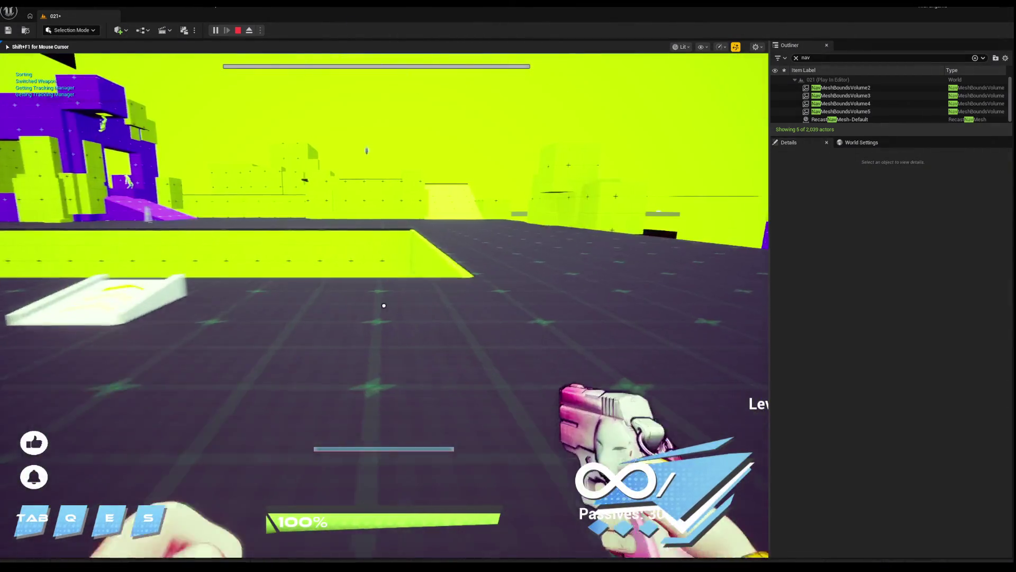
Run onto the white launch pad, get launched, roam the floor, then stop the test.
key("w")
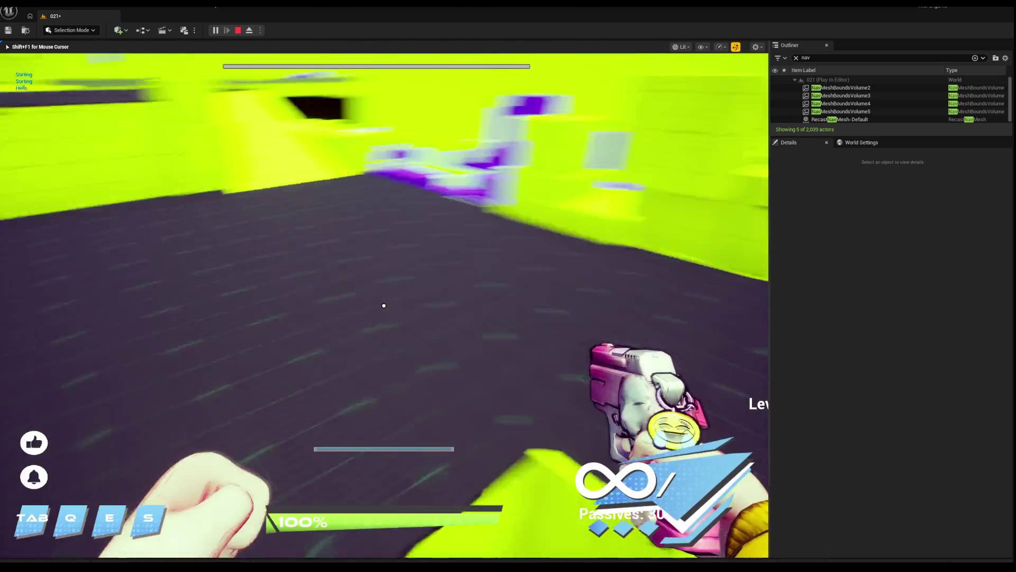
key("w")
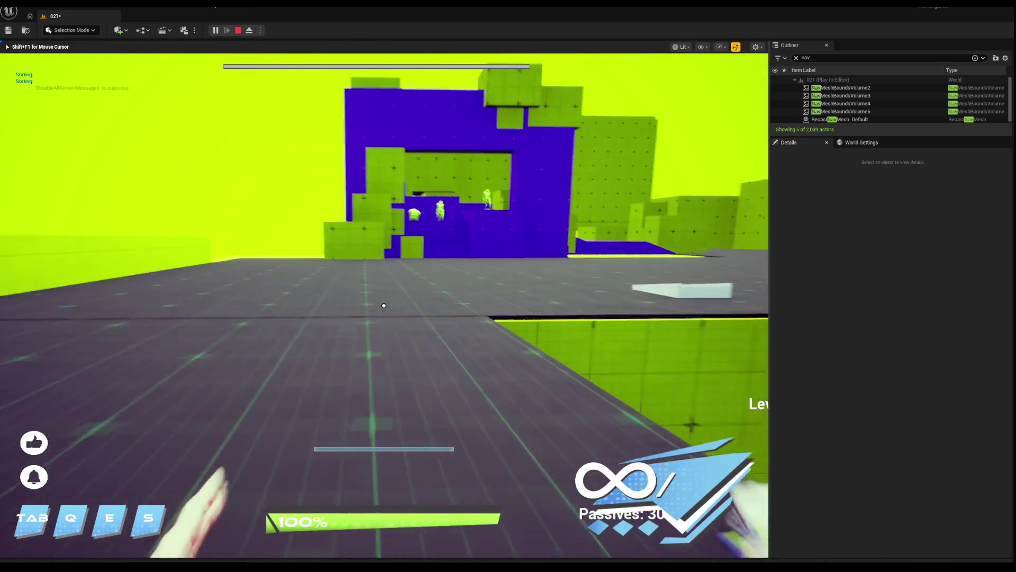
key("w")
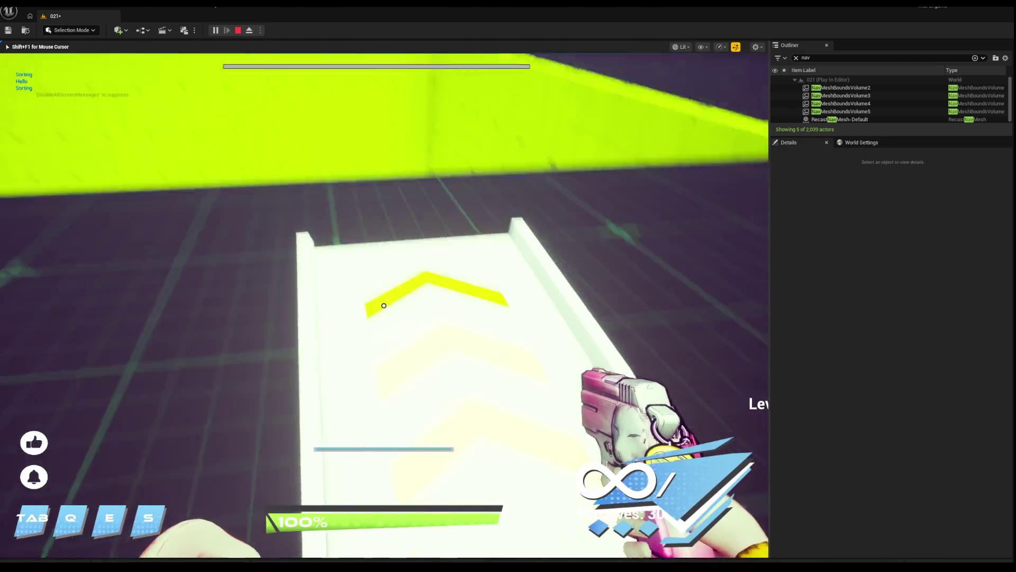
key("w")
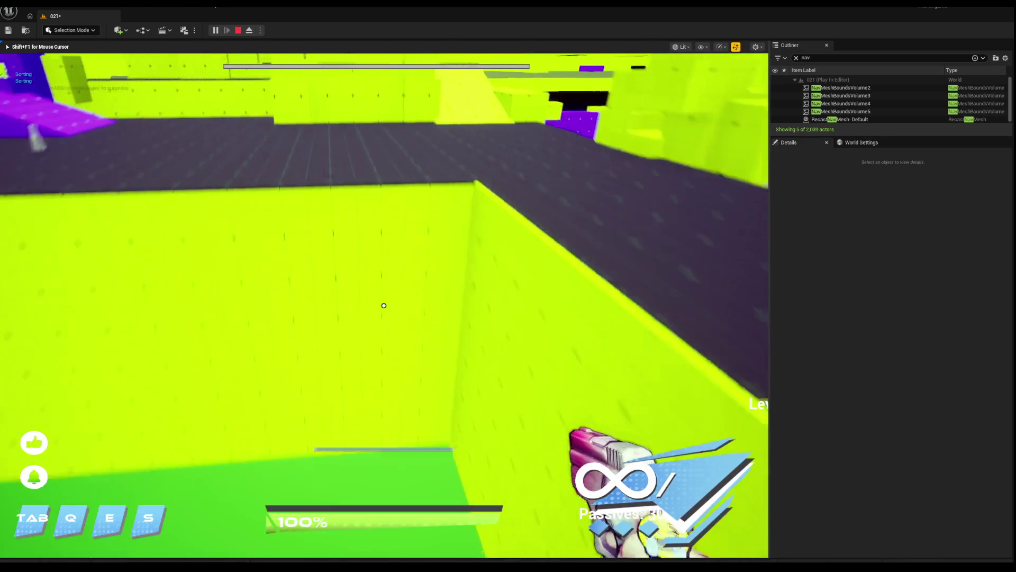
key("w")
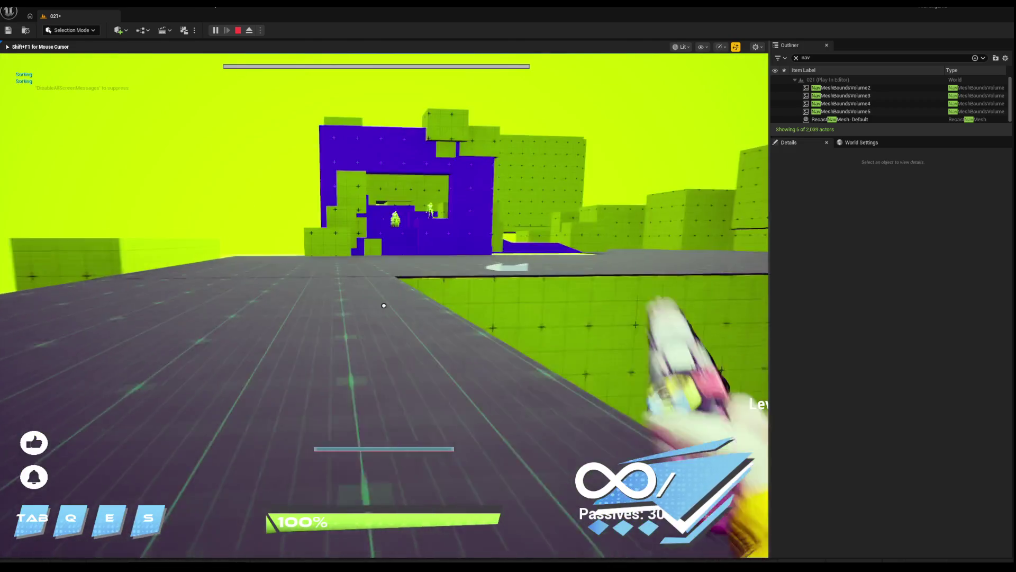
key("w")
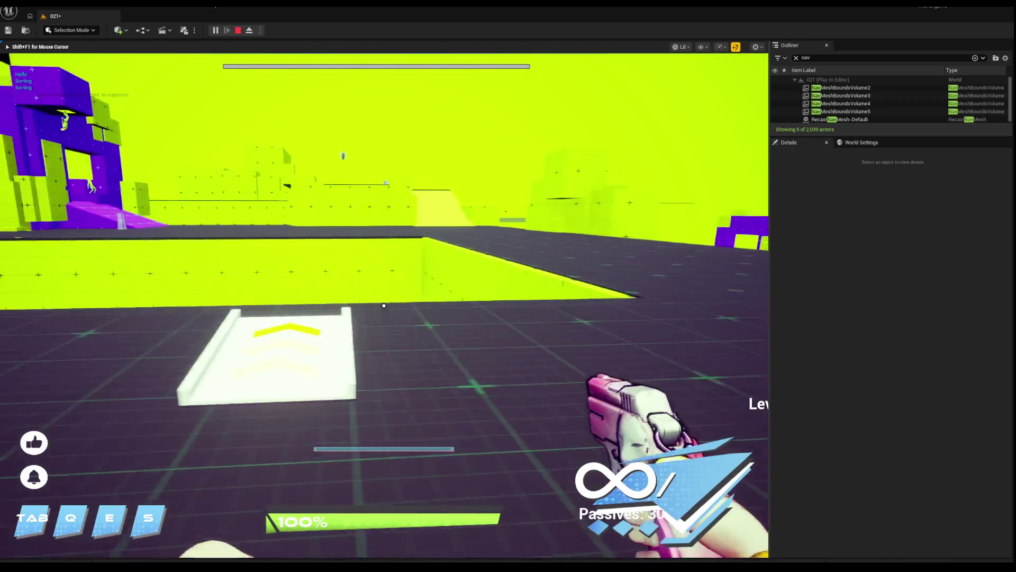
key("w")
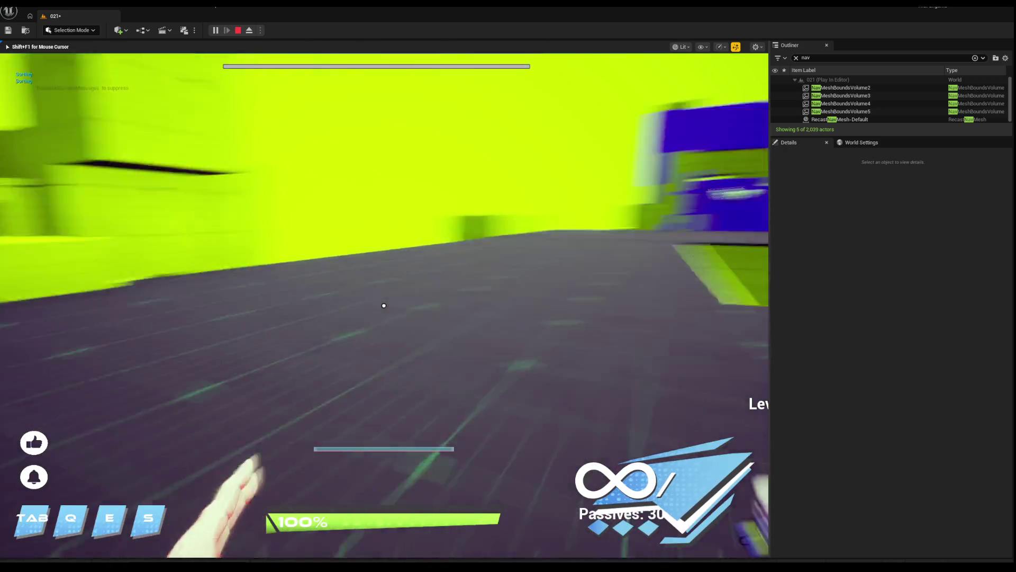
key("w")
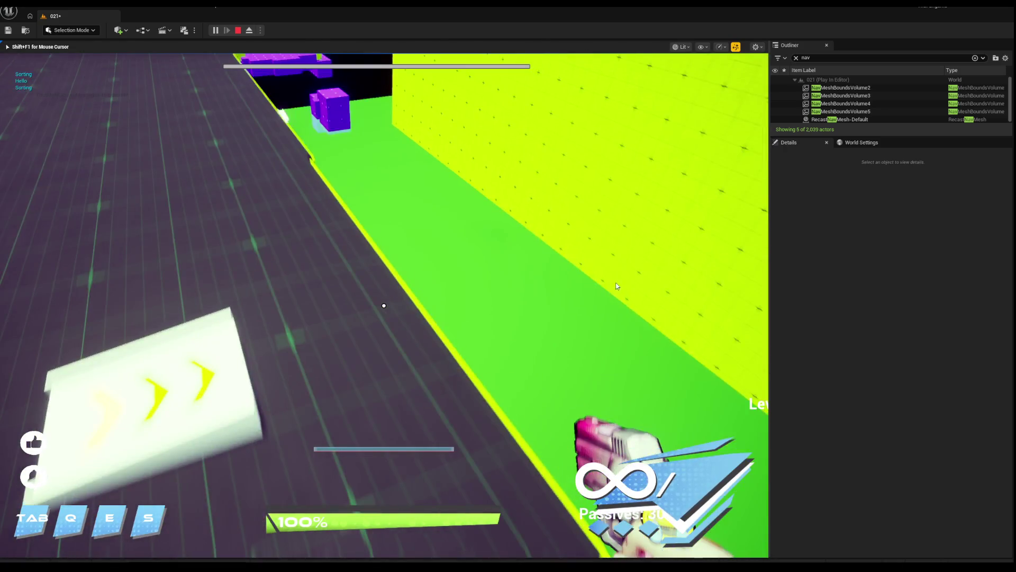
key("Escape")
Select the BP_LaunchPad7 launch pad and frame it in the viewport.
left_click(312, 318)
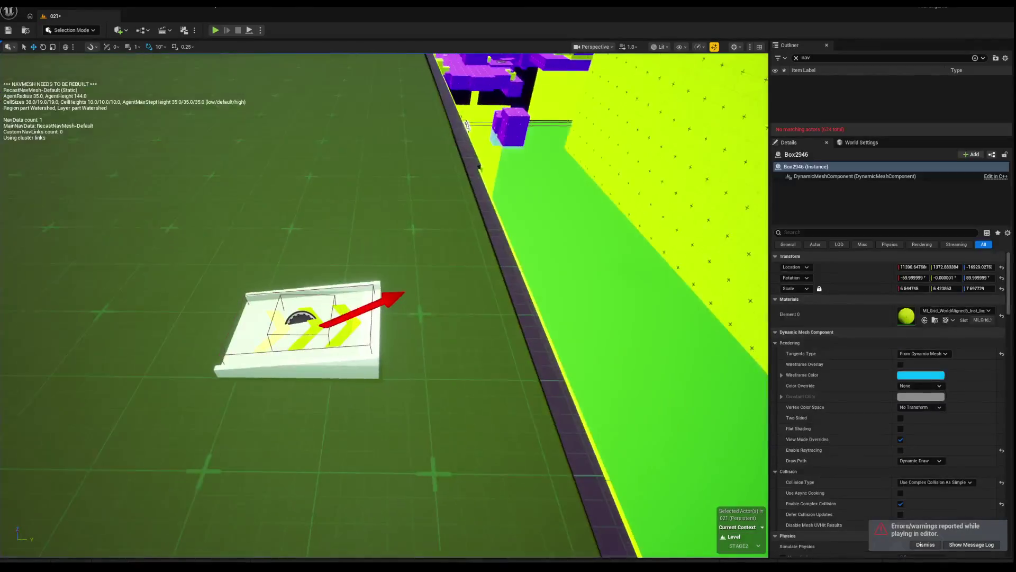
right_click(311, 281)
type("w")
right_click(359, 216)
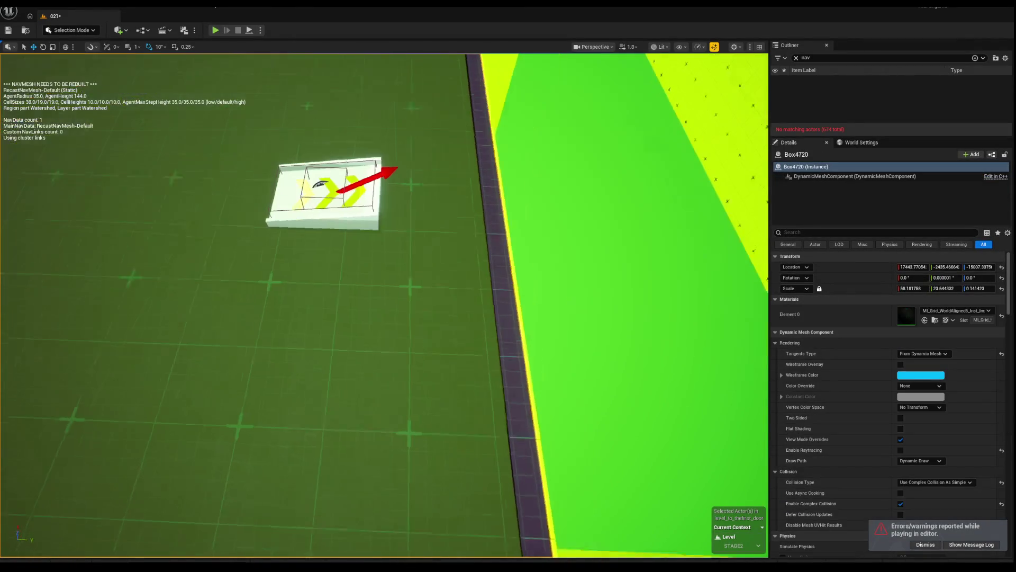
right_click(318, 228)
type("f")
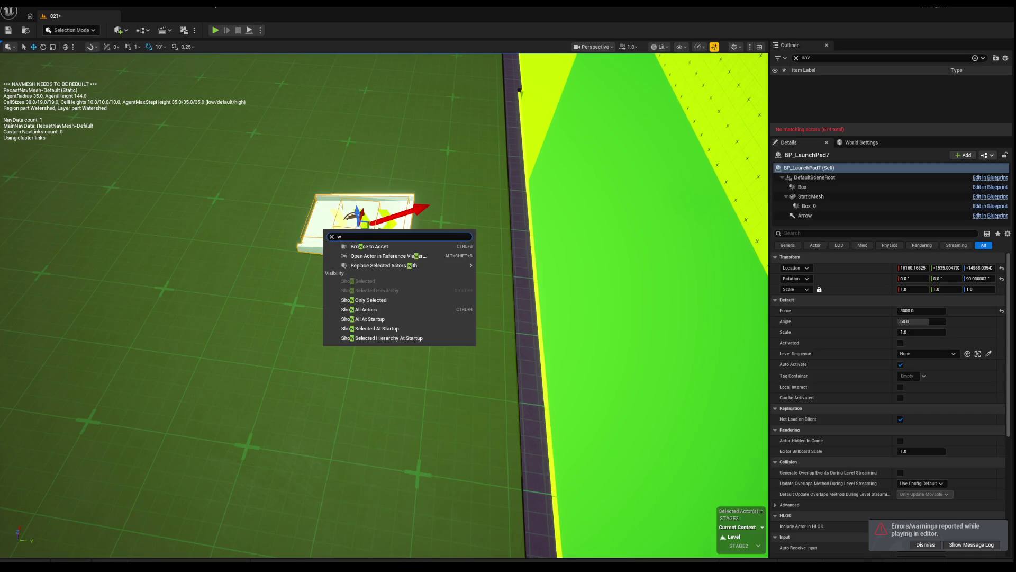
key("Return")
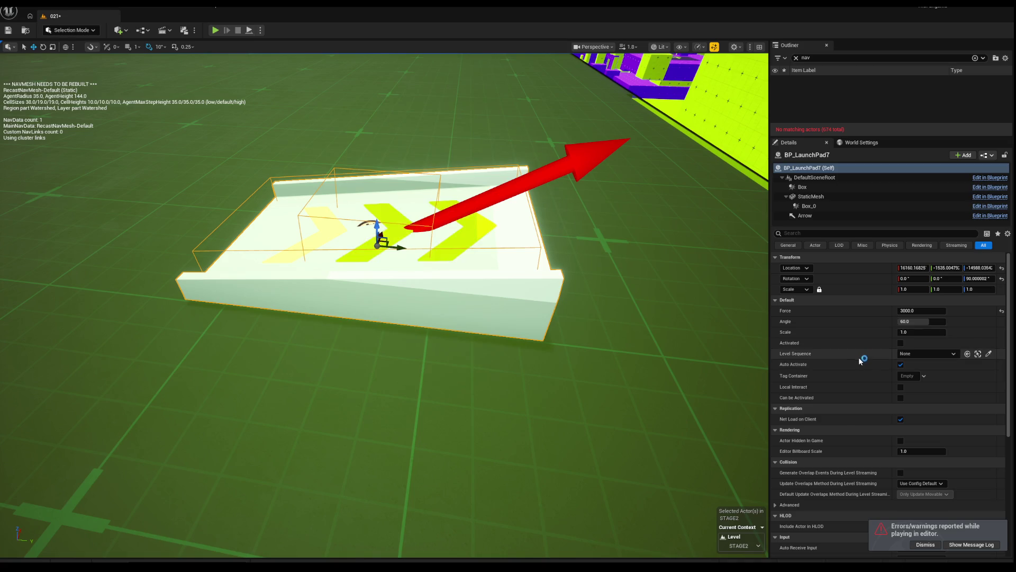
scroll(846, 349, "down", 2)
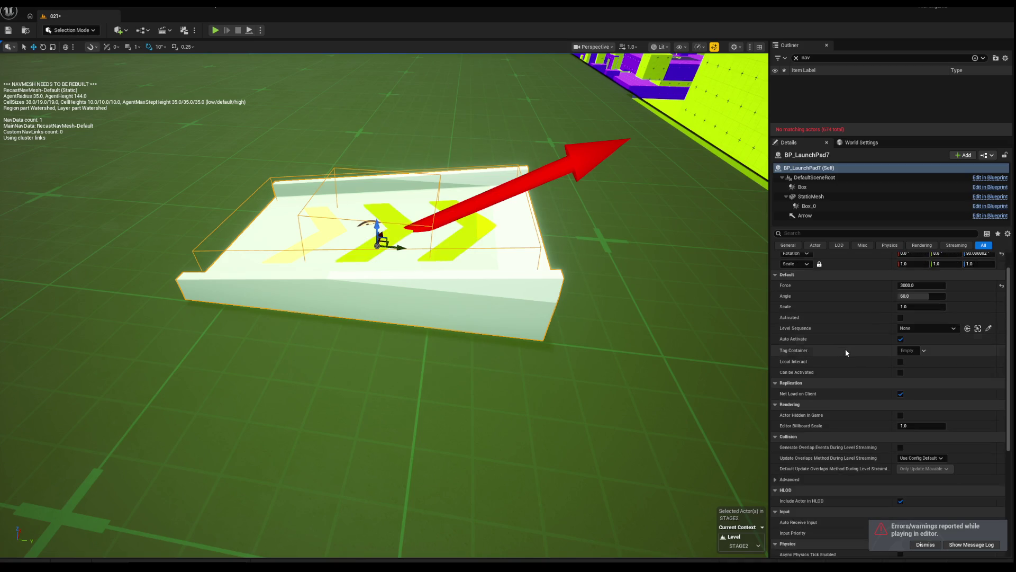
scroll(846, 349, "up", 3)
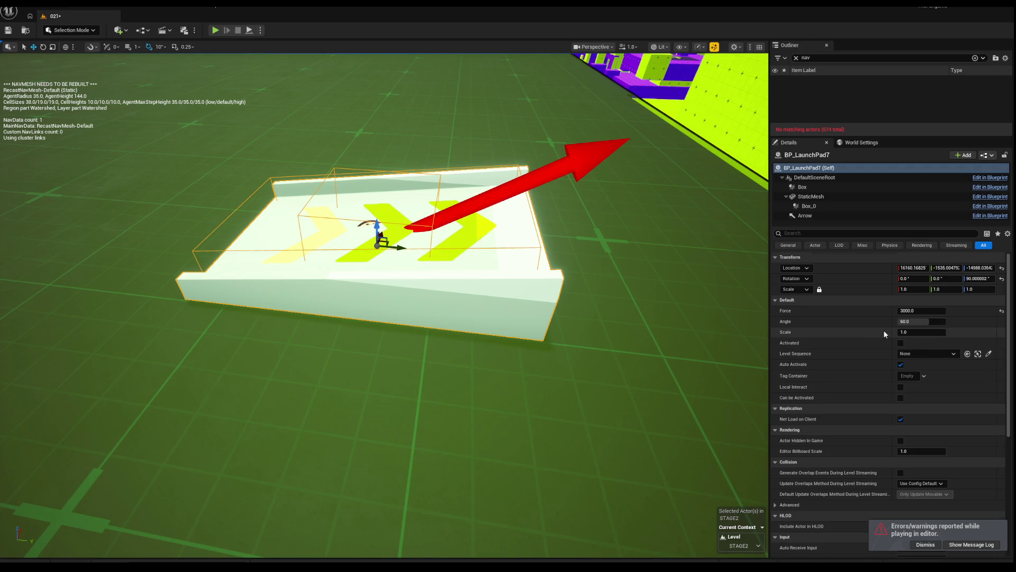
scroll(884, 330, "down", 1)
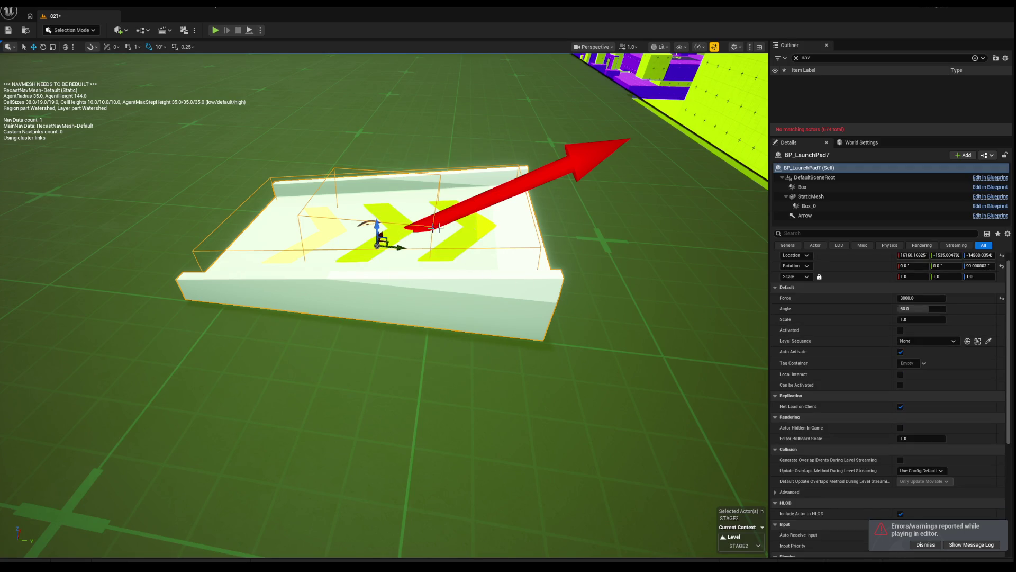
Scale the pad's Box trigger component up to about 2.69 × 1.99 × 1.0.
left_click(826, 205)
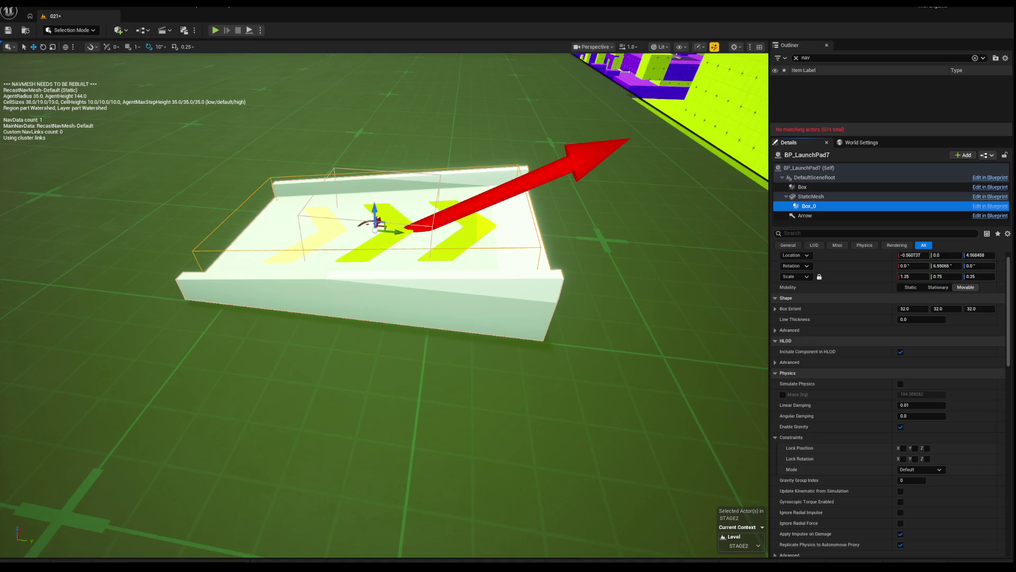
key("f")
scroll(384, 302, "down", 2)
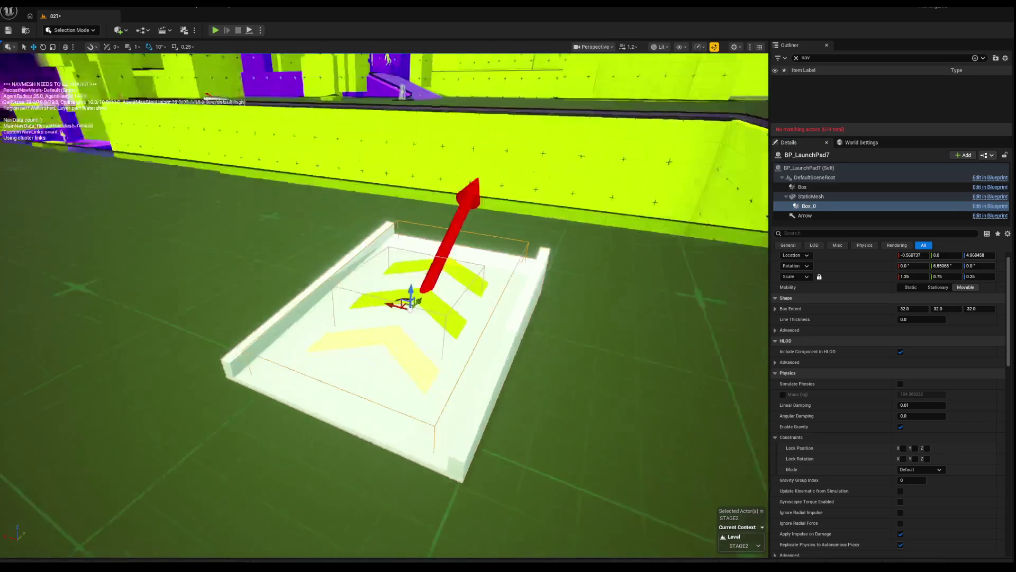
scroll(384, 302, "down", 1)
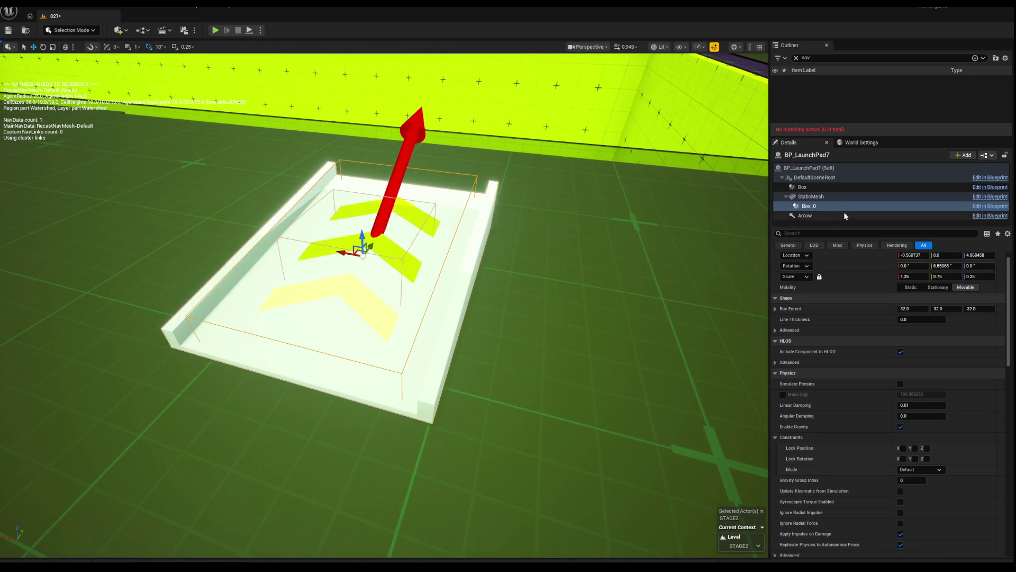
left_click(815, 187)
key("e")
key("r")
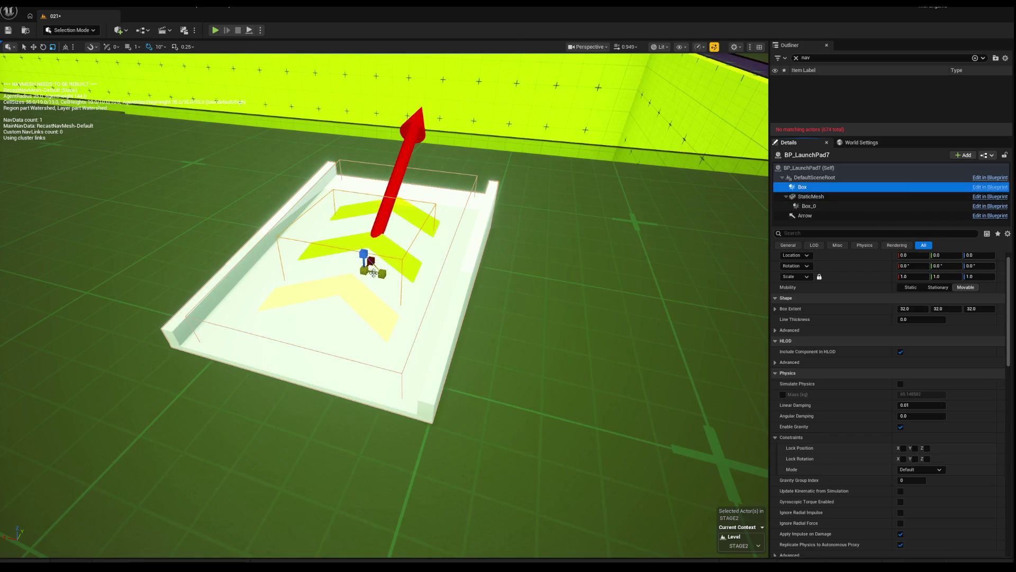
mouse_move(374, 270)
left_mouse_down()
mouse_move(391, 286)
mouse_move(394, 277)
left_mouse_up()
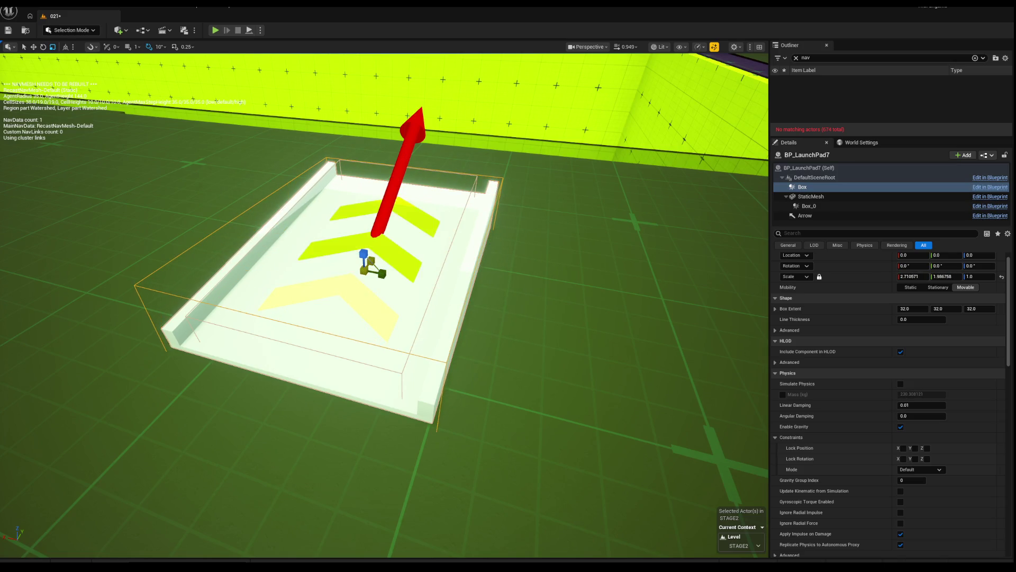
Turn the view to face the launch pad and start a play test.
scroll(394, 277, "down", 2)
mouse_move(281, 157)
left_mouse_down()
mouse_move(296, 159)
mouse_move(281, 157)
left_mouse_up()
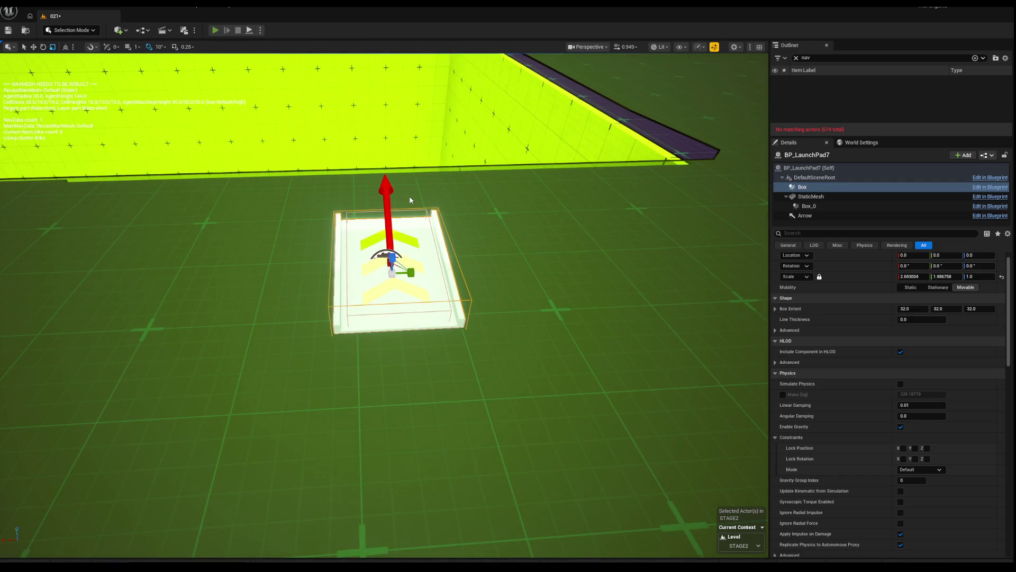
key("alt+p")
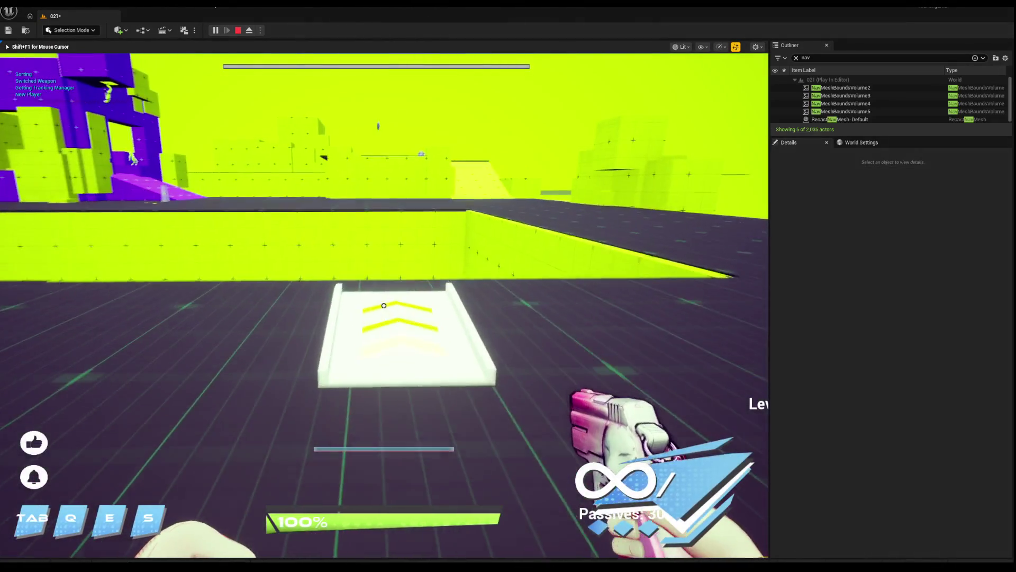
Run onto the launch pad, switch to the Emo character, then stop the session.
key("w")
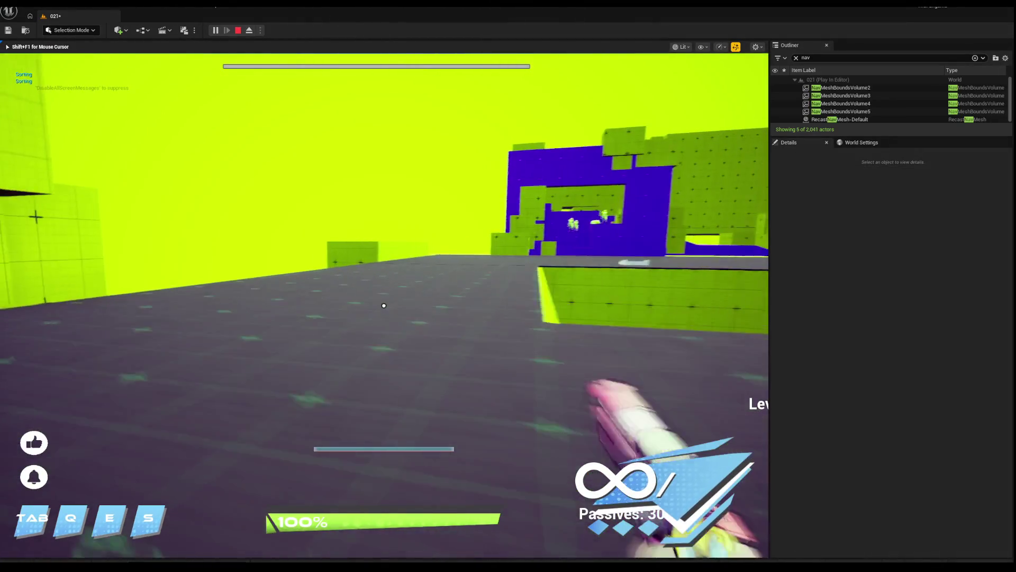
key("m")
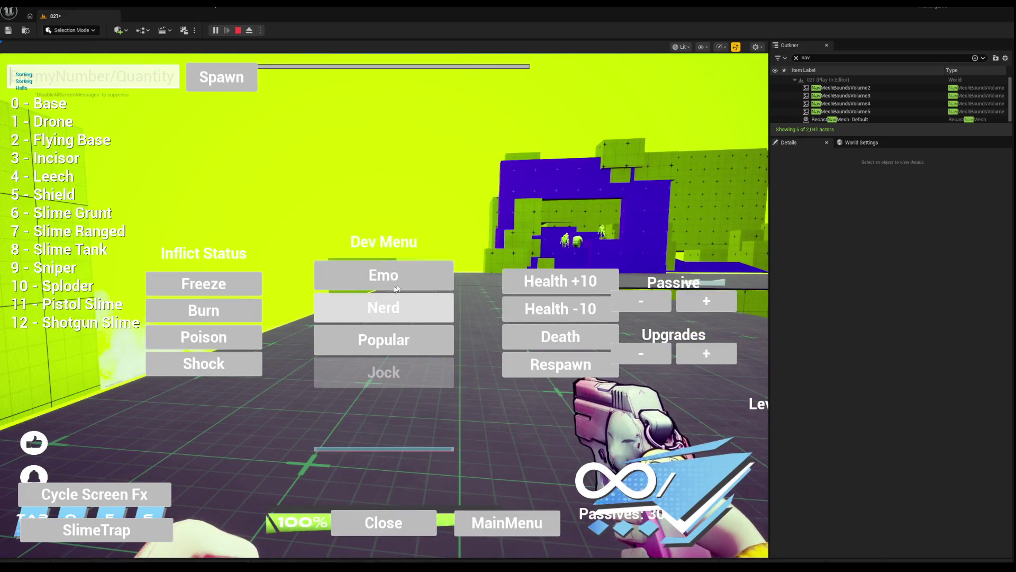
left_click(397, 289)
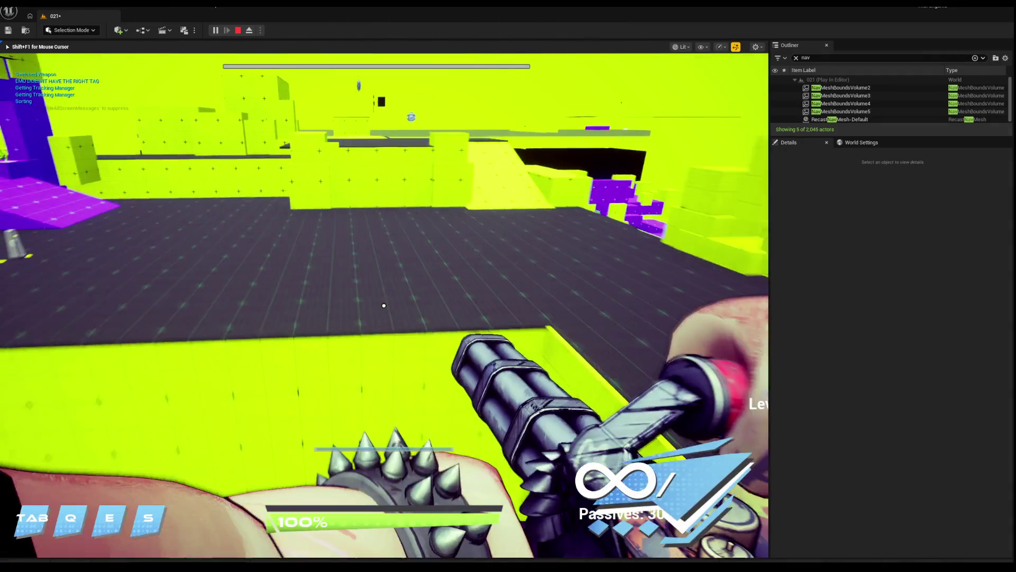
key("Escape")
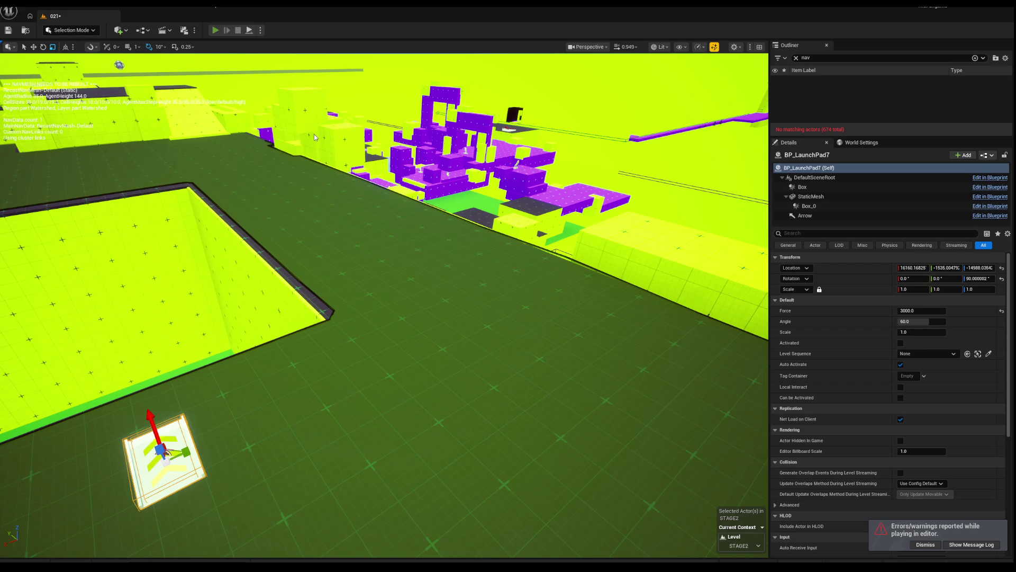
Replay as the Nerd character, punching three times and jumping onto the green wall, then stop.
key("alt+p")
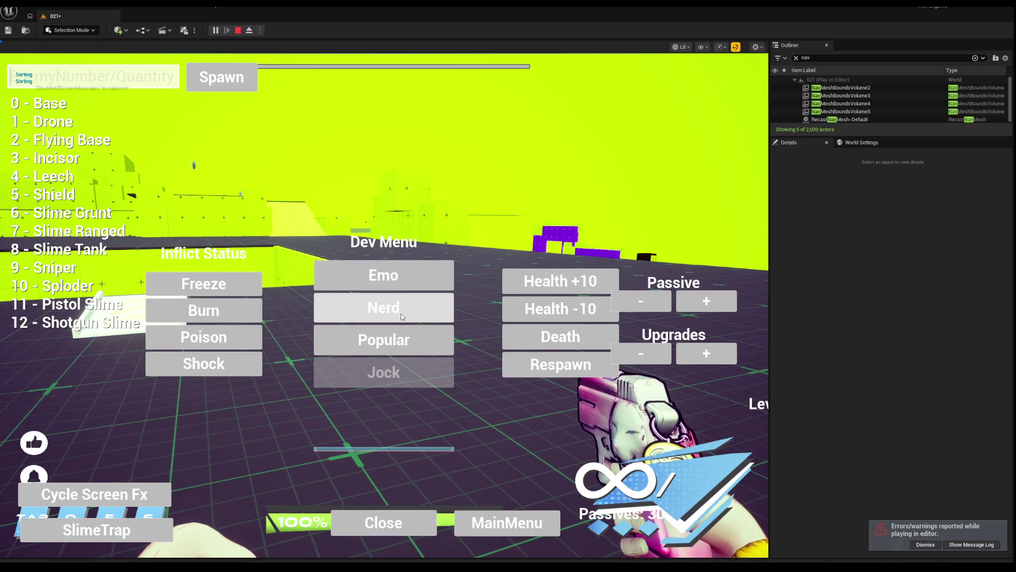
left_click(402, 316)
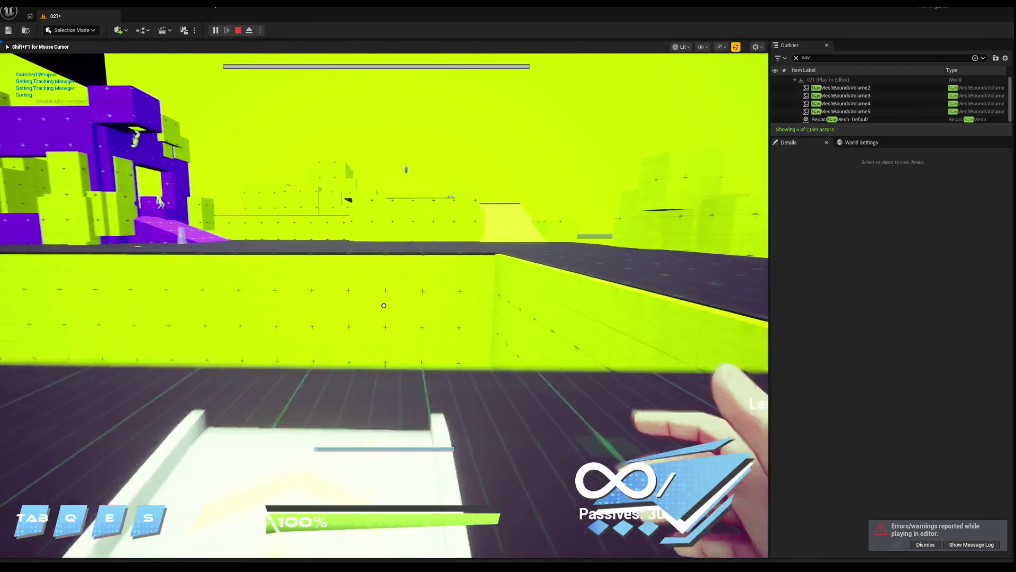
key("w")
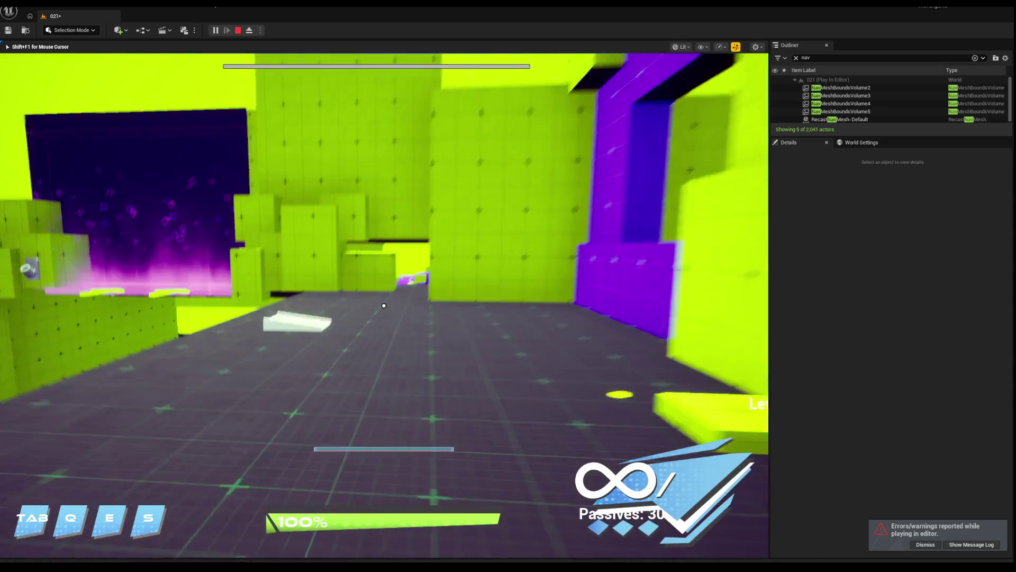
left_click(384, 306)
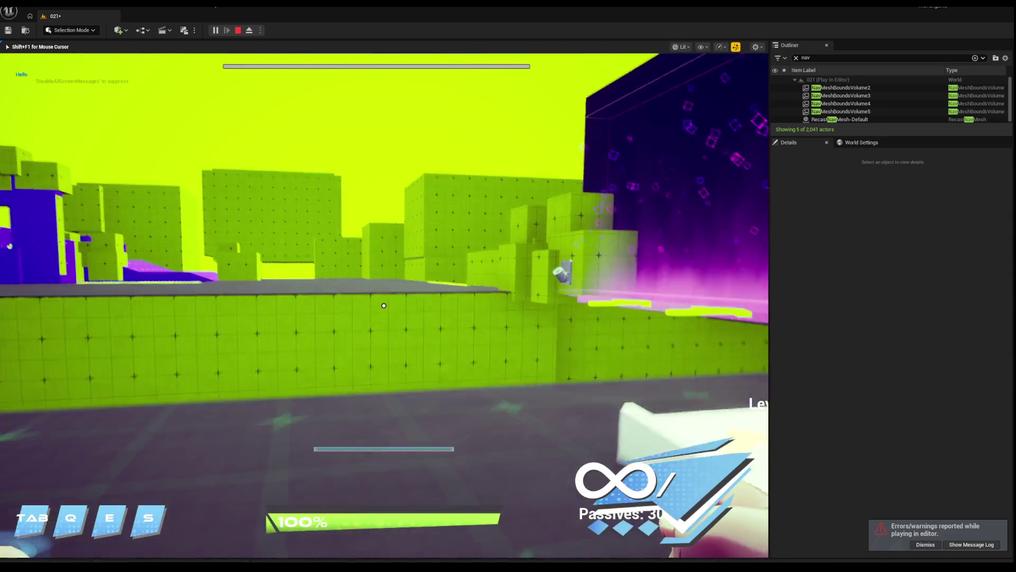
left_click(384, 305)
left_click(384, 305)
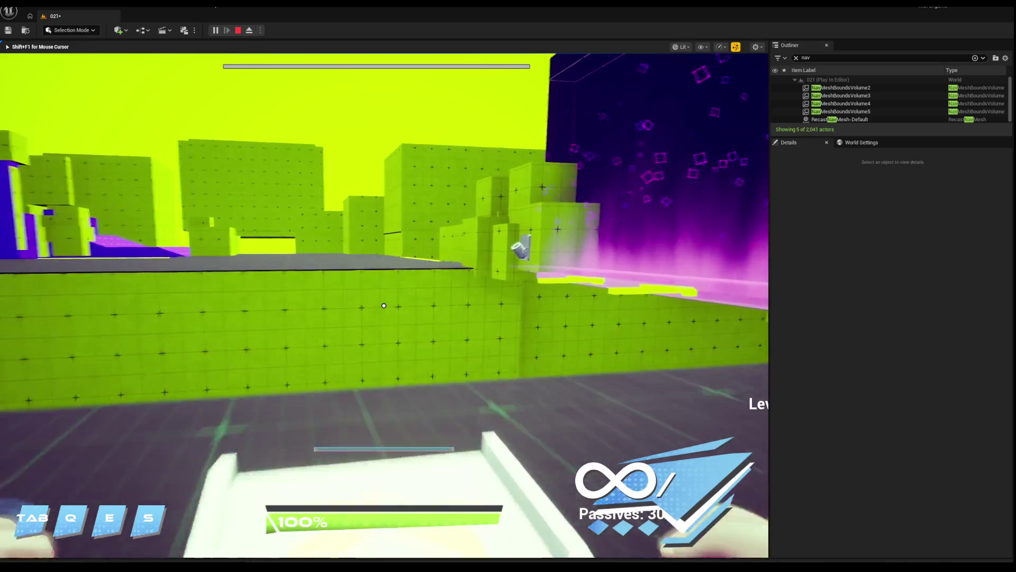
key("space")
key("Escape")
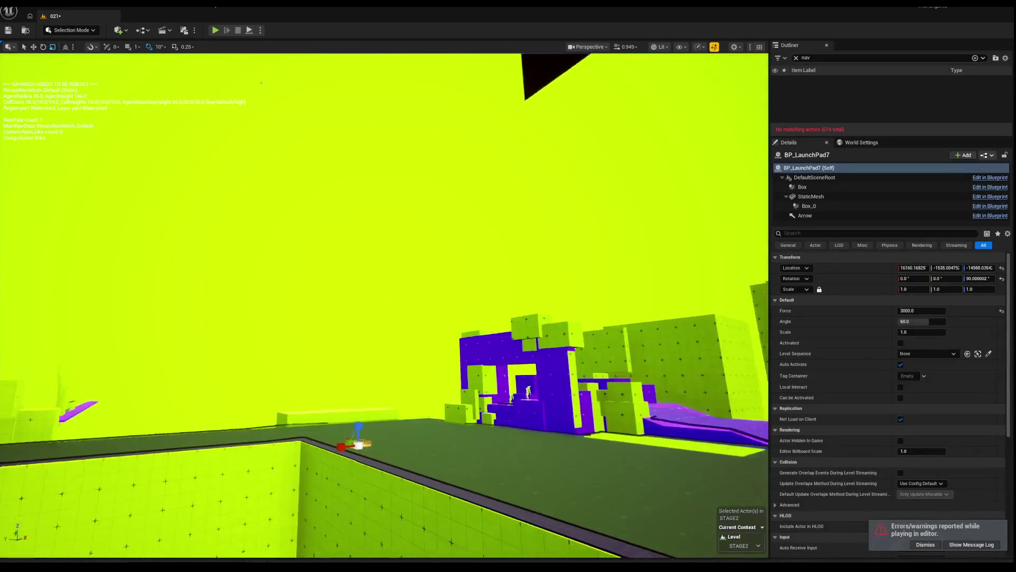
Fly the camera to the other launch pad and select BP_LaunchPad6.
key("w")
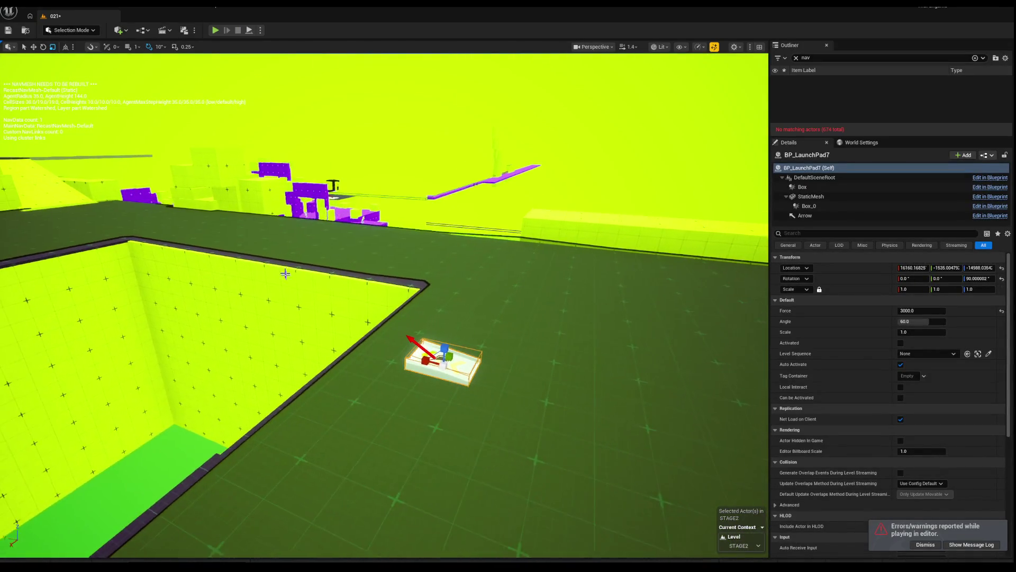
key("w")
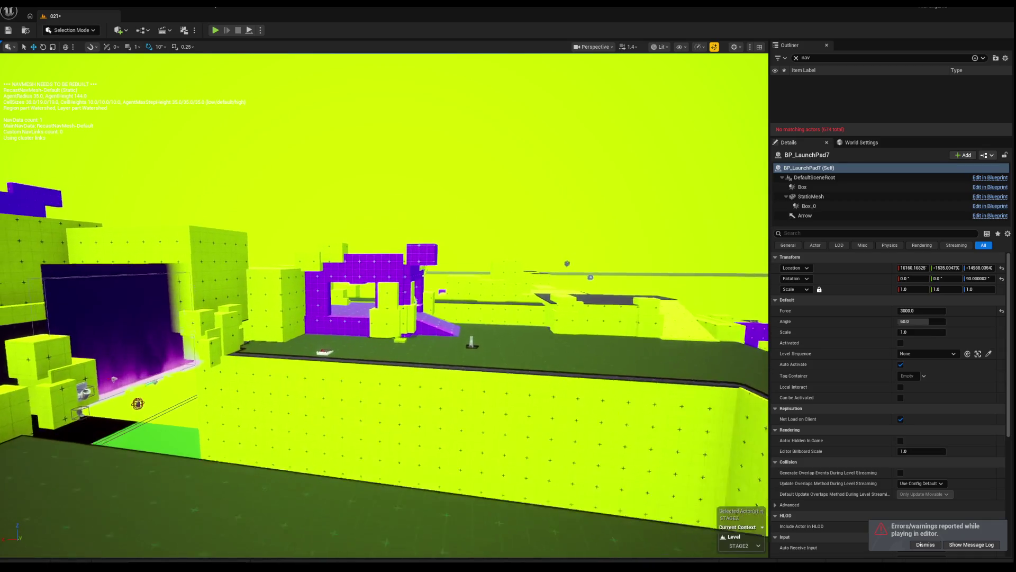
key("w")
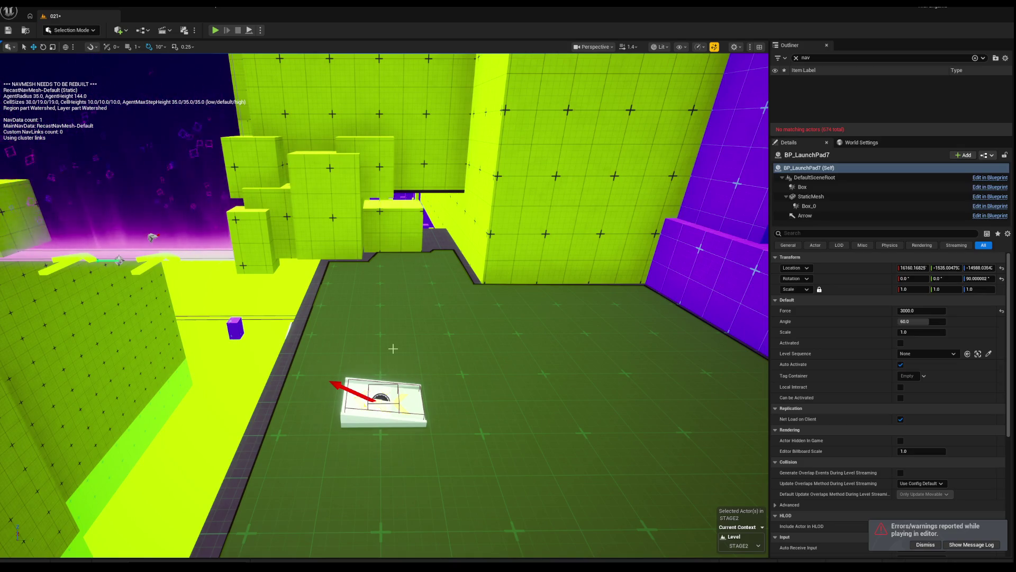
left_click(404, 402)
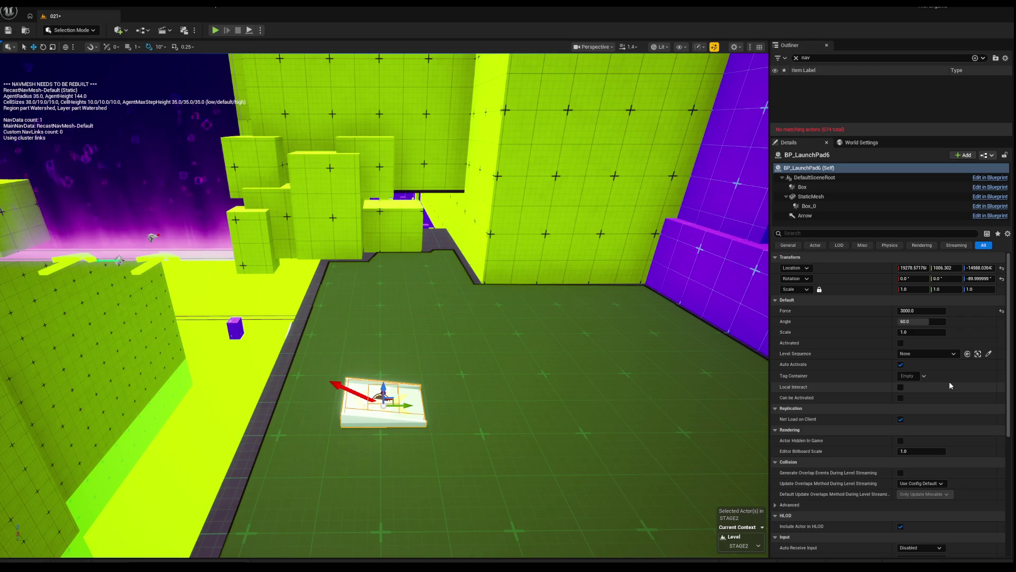
Tick Activated in BP_LaunchPad6's Details and start a play test.
scroll(948, 382, "down", 2)
scroll(948, 381, "up", 2)
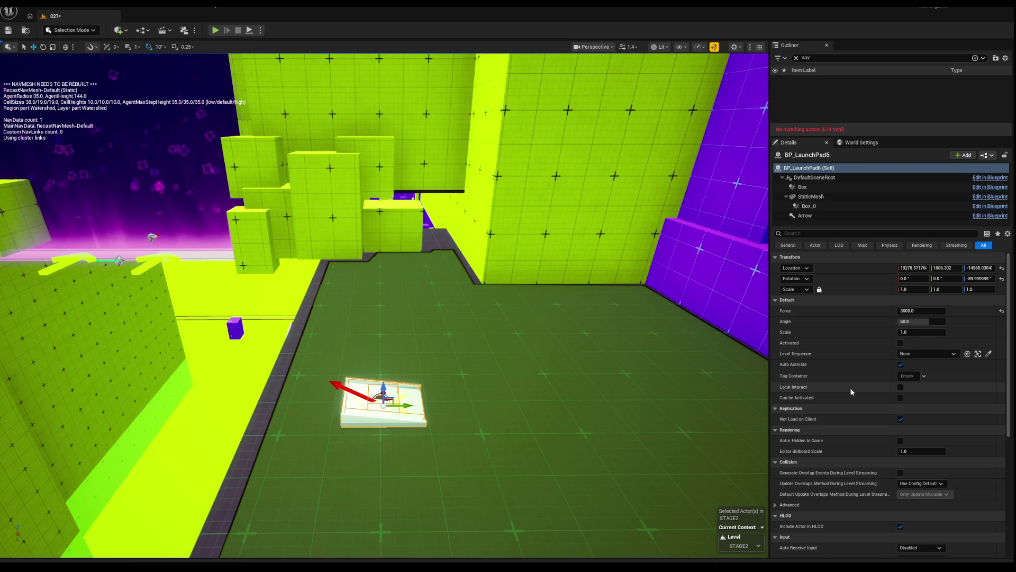
left_click(900, 343)
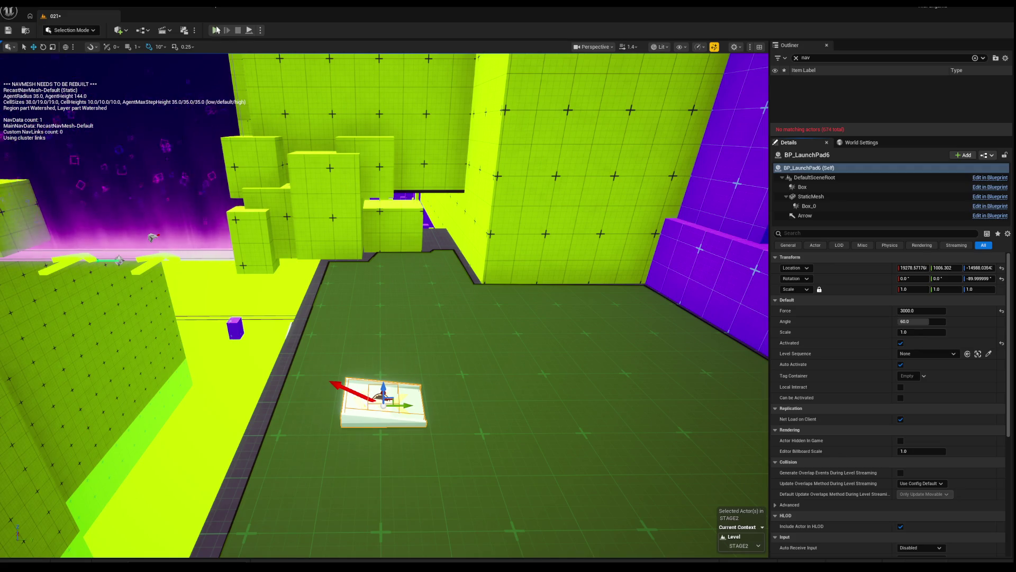
left_click(216, 31)
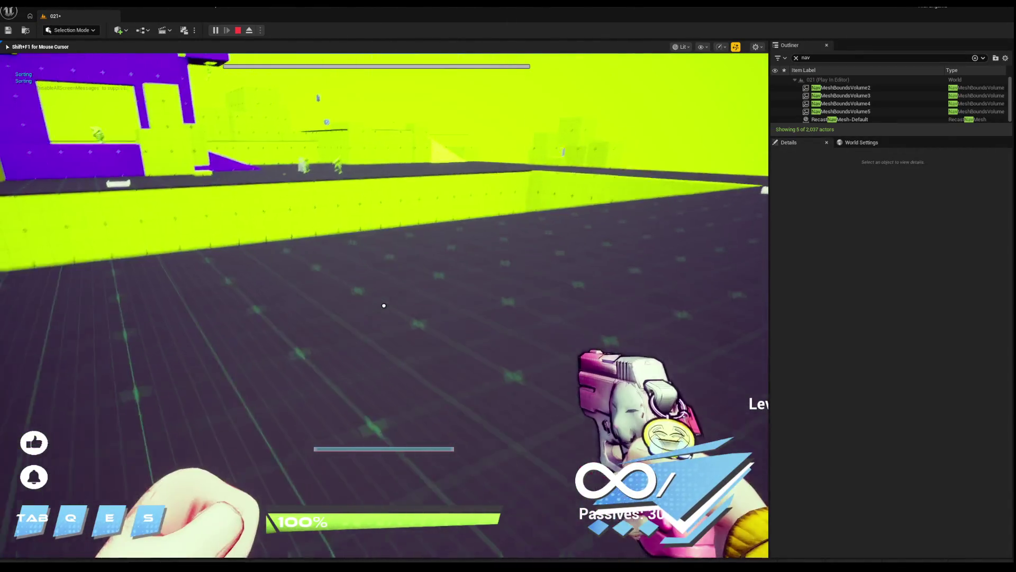
Switch to Emo through the dev menu and throw fire chem vials at the purple ramp.
key("F1")
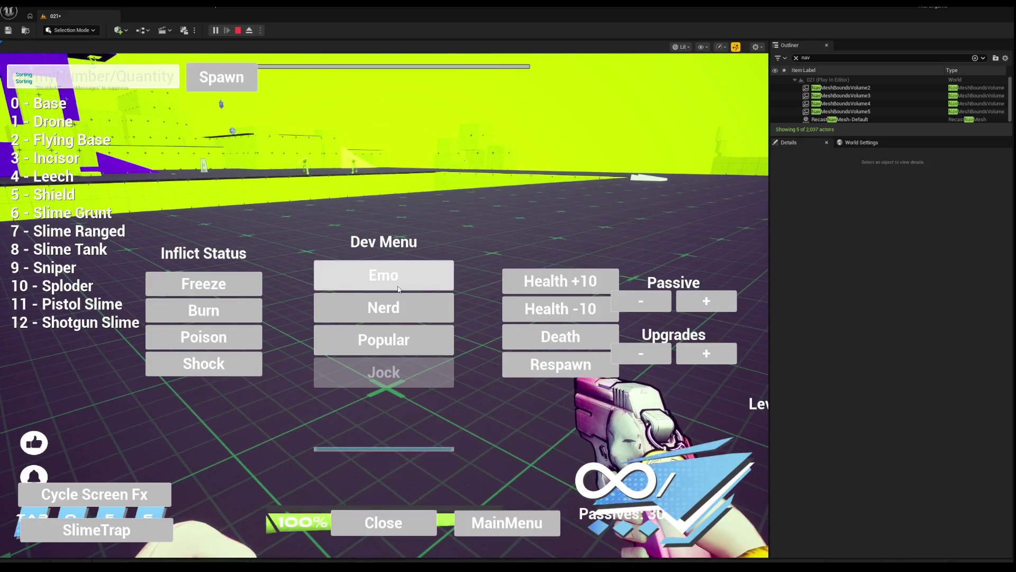
left_click(398, 288)
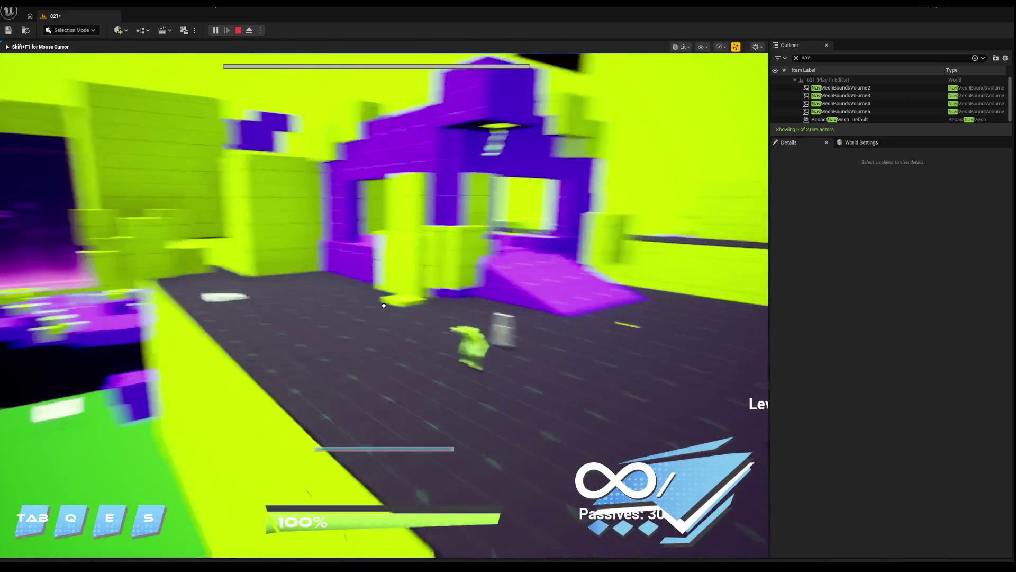
left_click(383, 305)
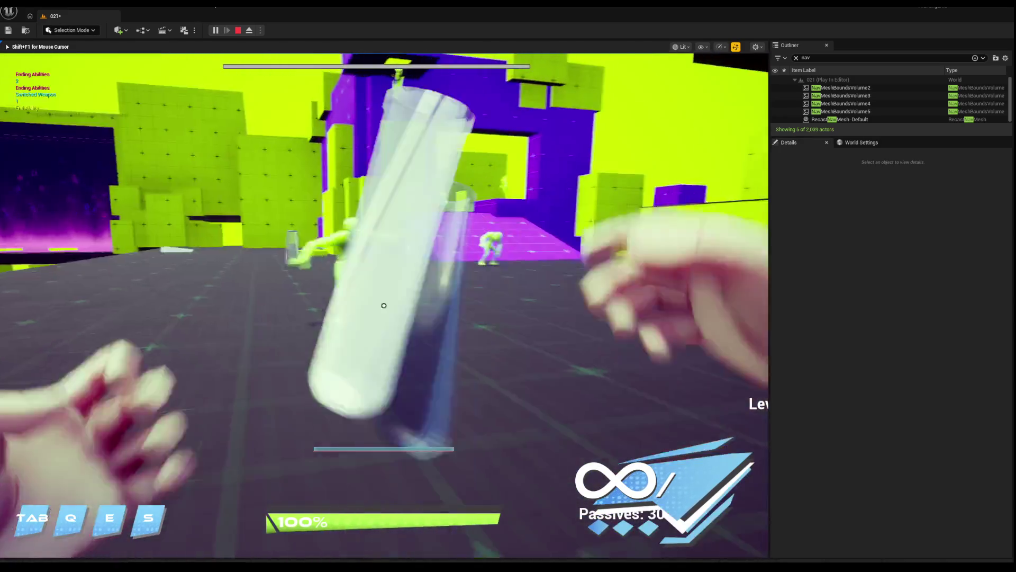
left_click(384, 305)
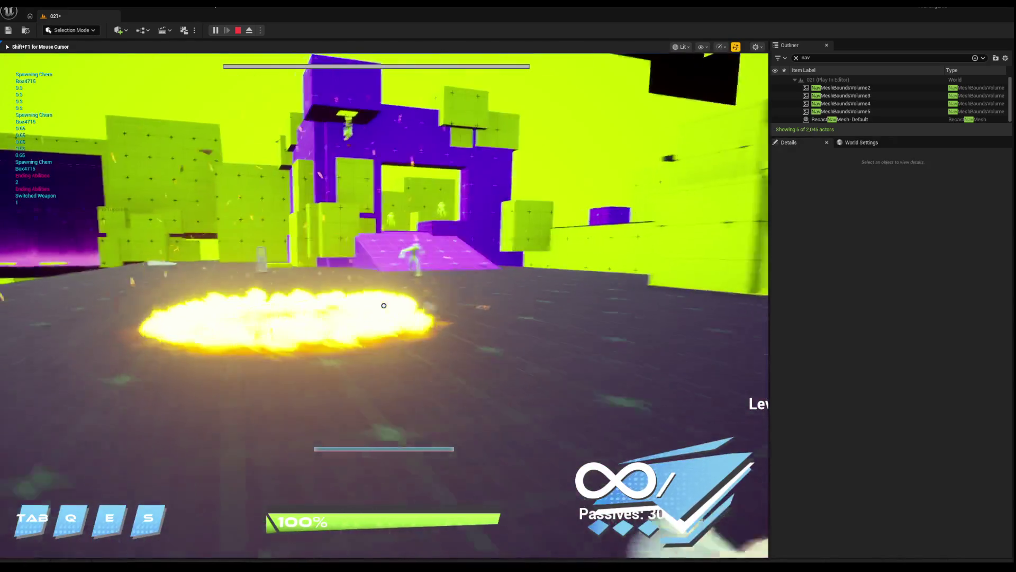
left_click(384, 305)
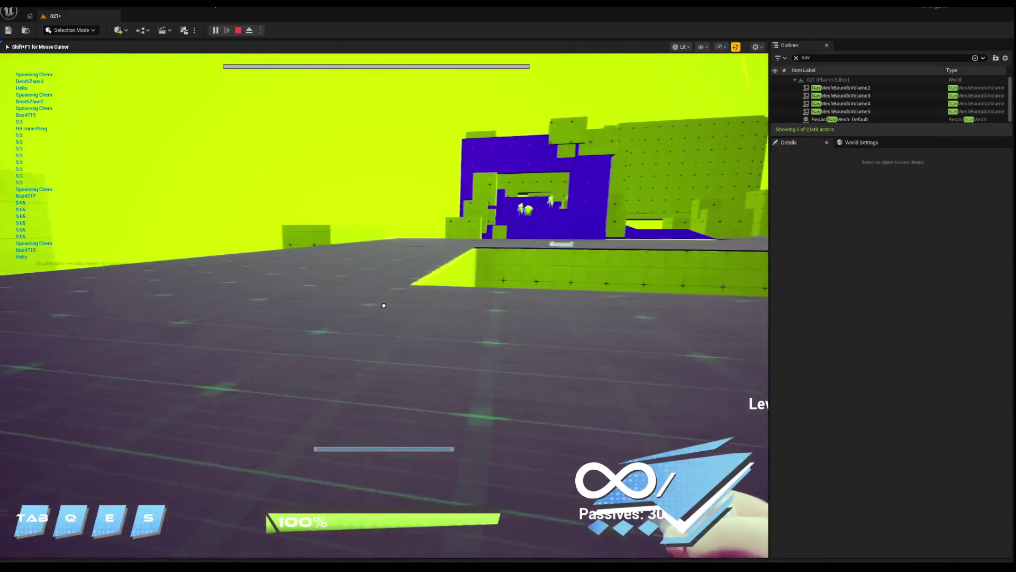
left_click(383, 305)
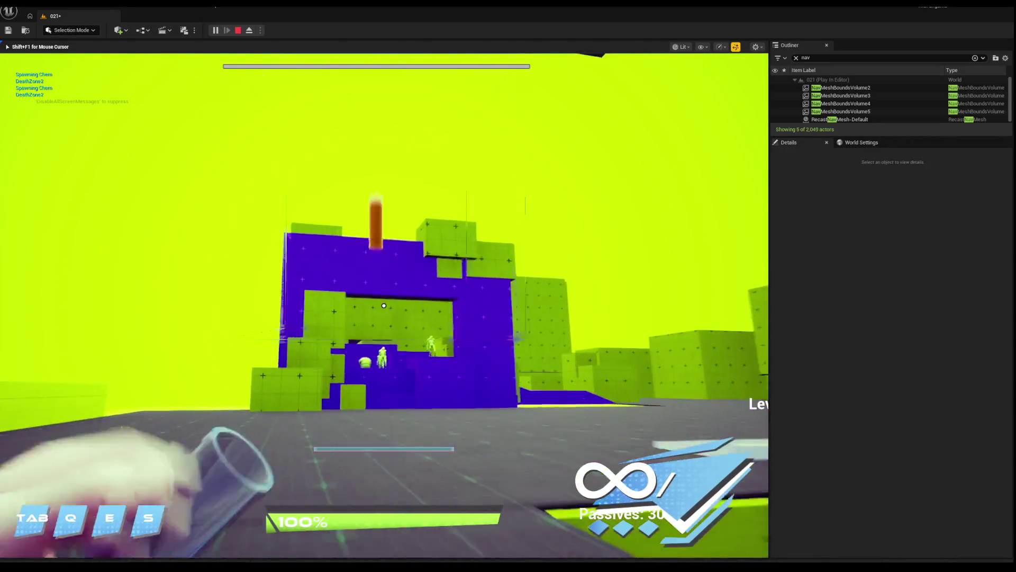
Walk toward the purple structure, throwing more vials across the purple floor.
key("w")
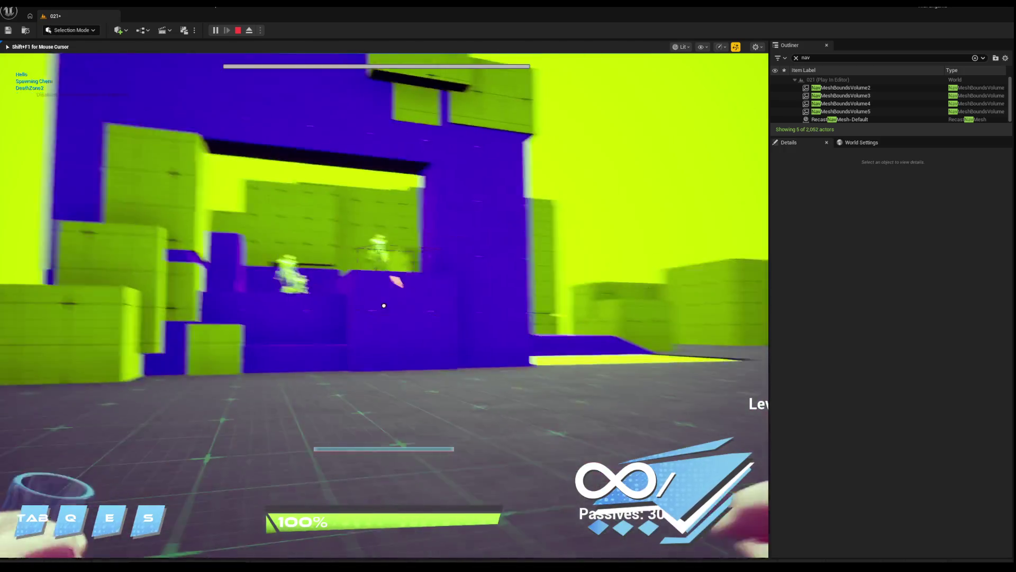
left_click(383, 306)
left_click(384, 306)
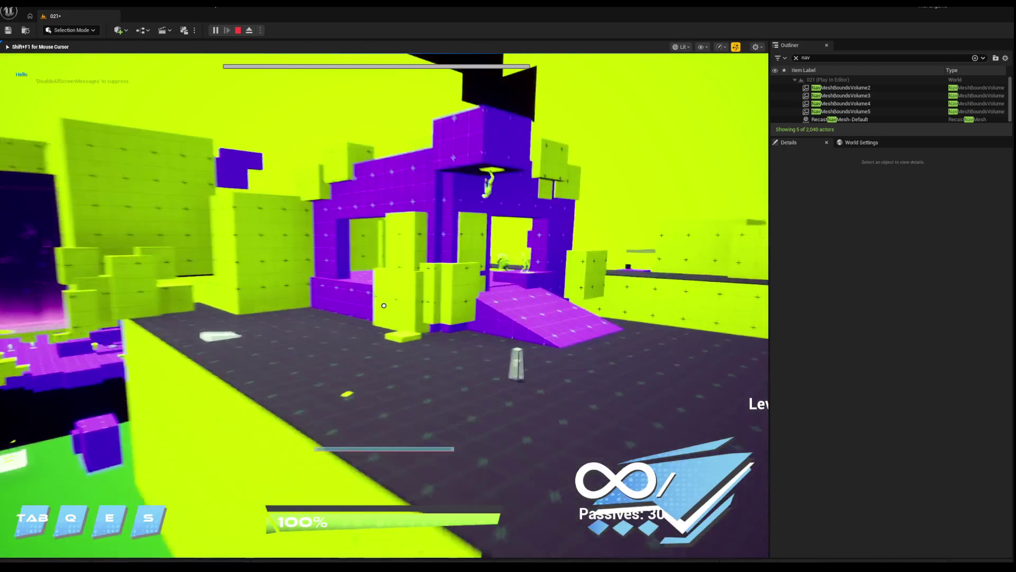
left_click(383, 306)
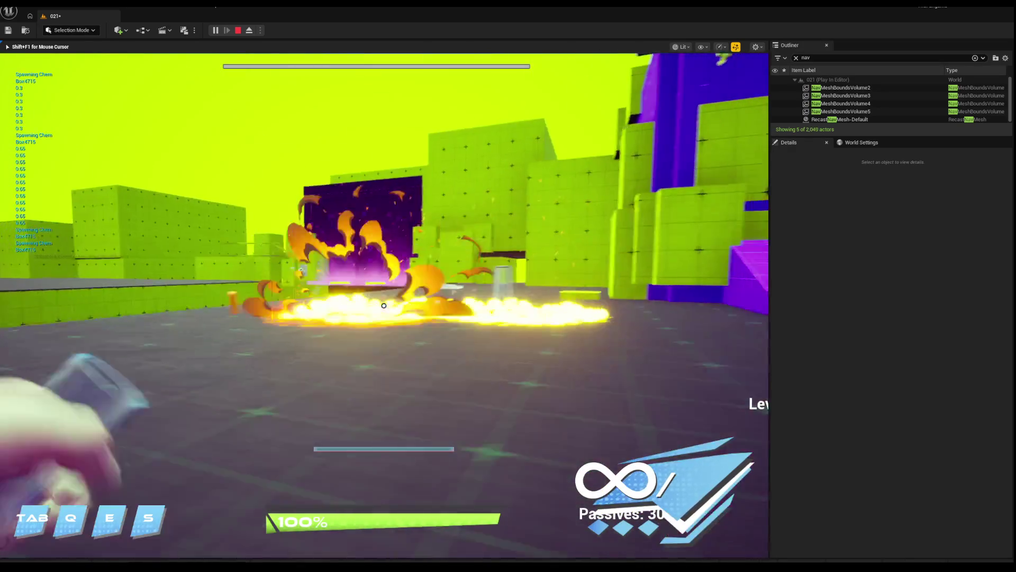
left_click(384, 305)
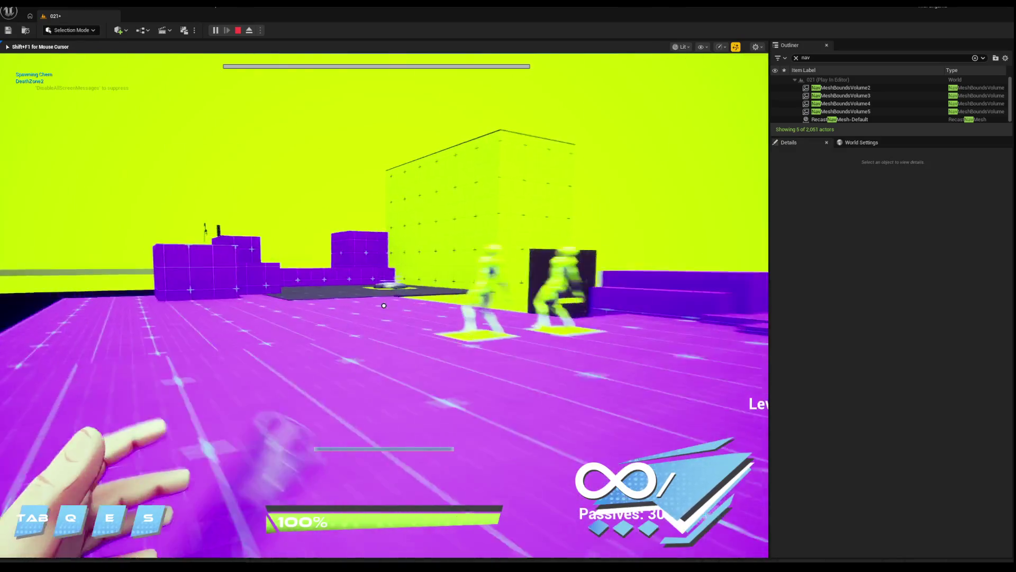
Throw more chem vials onto the dark floor while crossing the purple section.
left_click(384, 306)
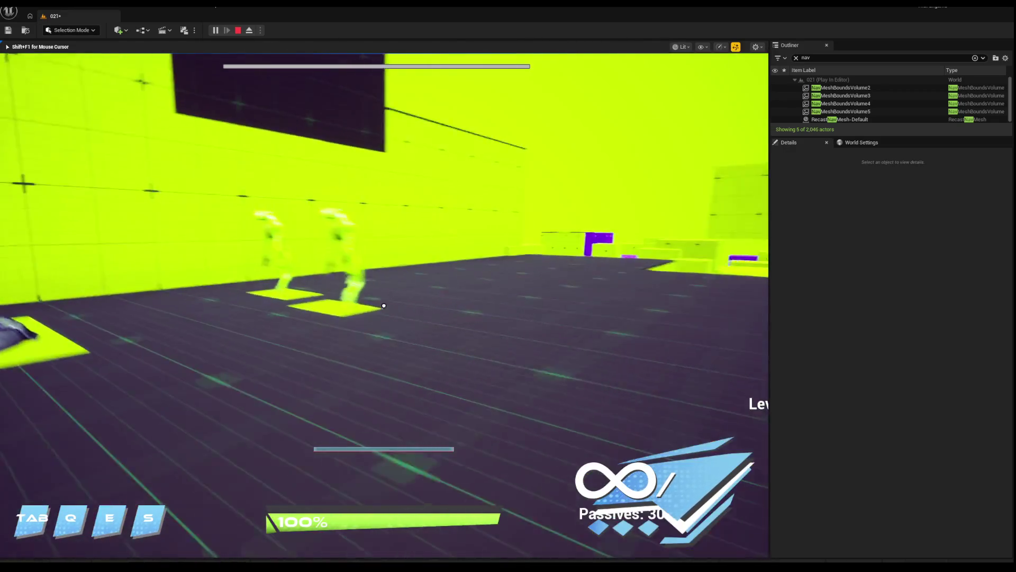
left_click(383, 305)
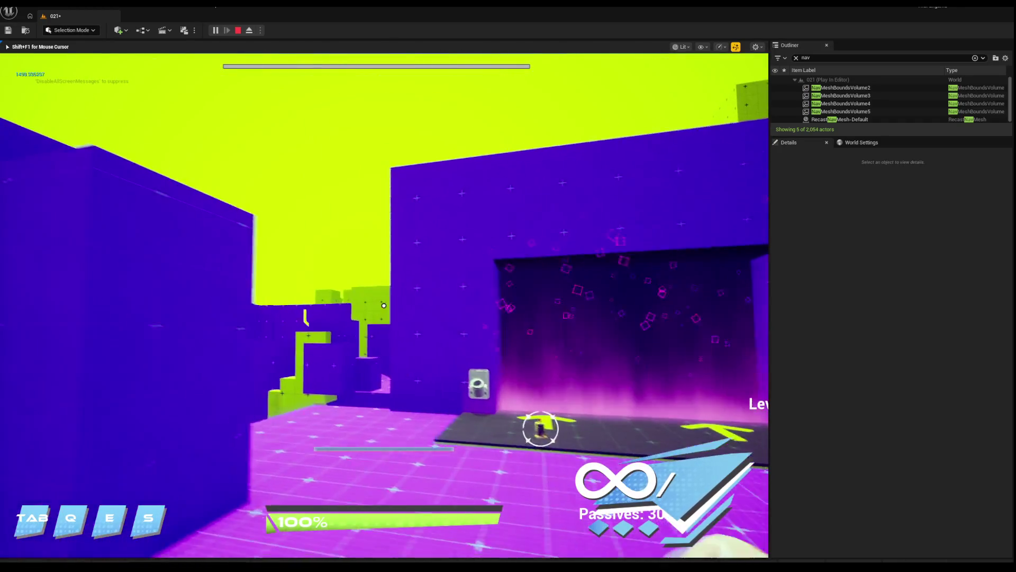
Stop the session and fly, at higher camera speed, over the purple blocks to the launch-pad platform.
key("Escape")
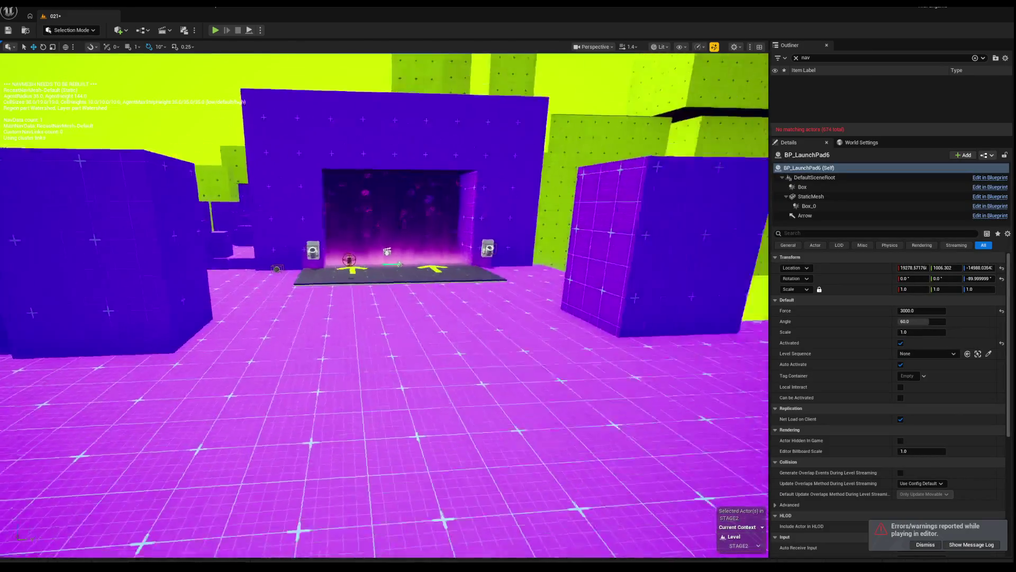
key("w")
scroll(384, 305, "up", 2)
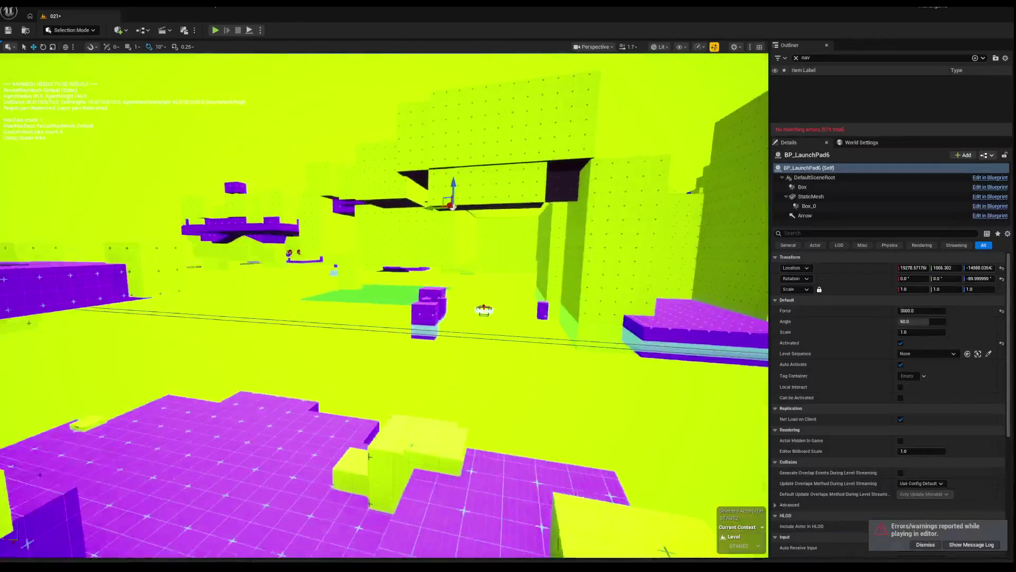
key("w")
scroll(385, 305, "up", 1)
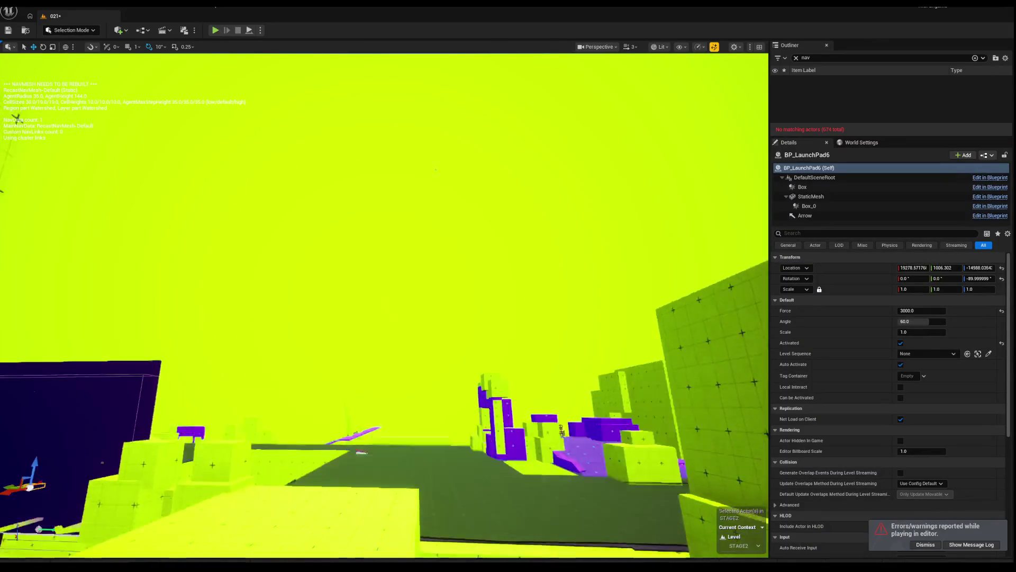
key("w")
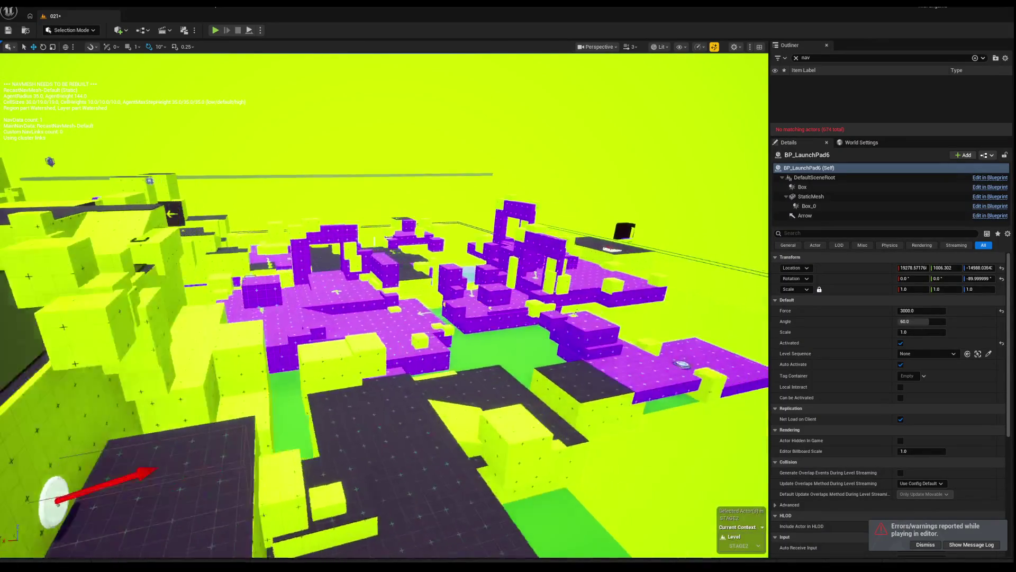
key("w")
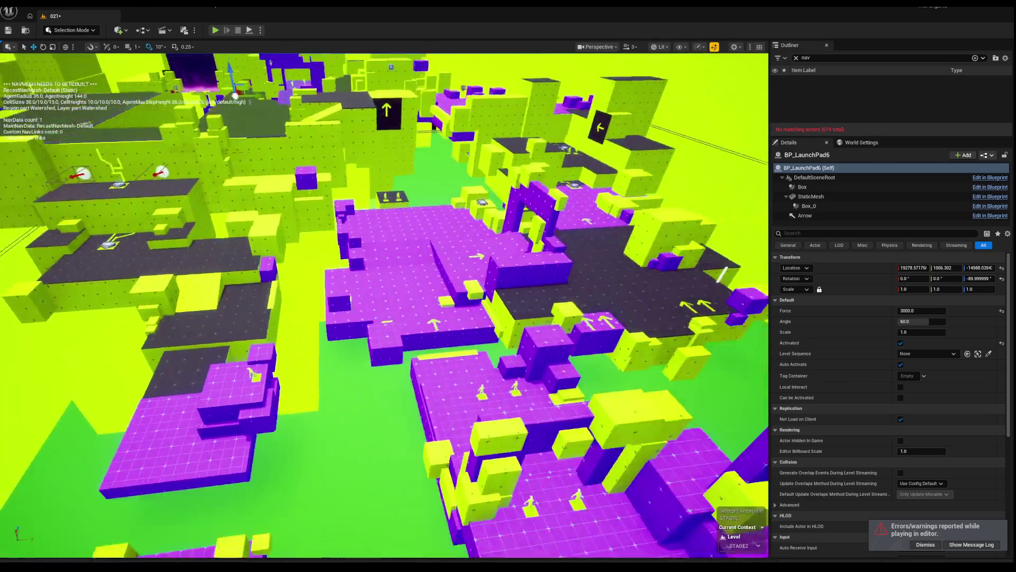
key("w")
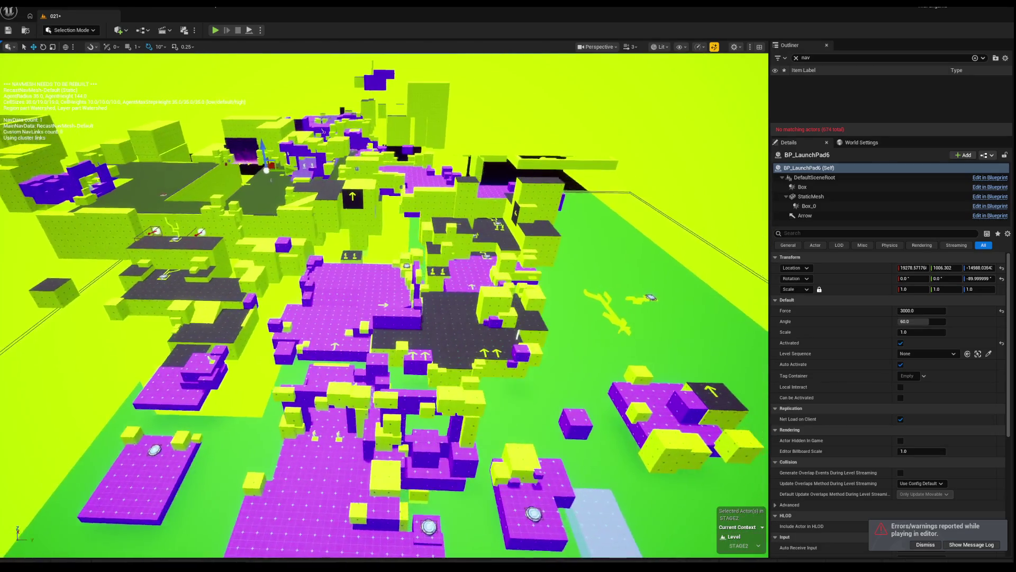
key("w")
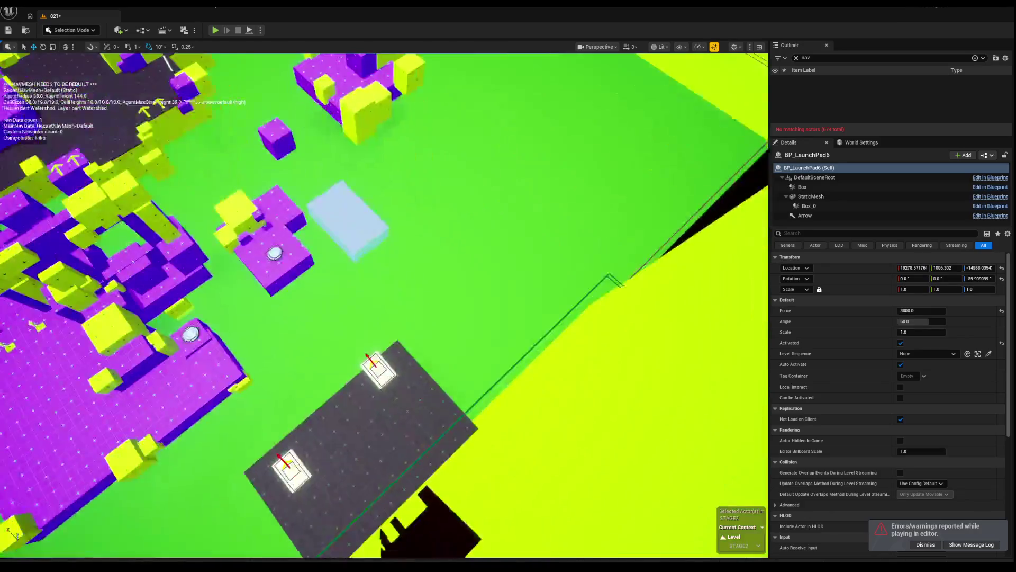
key("w")
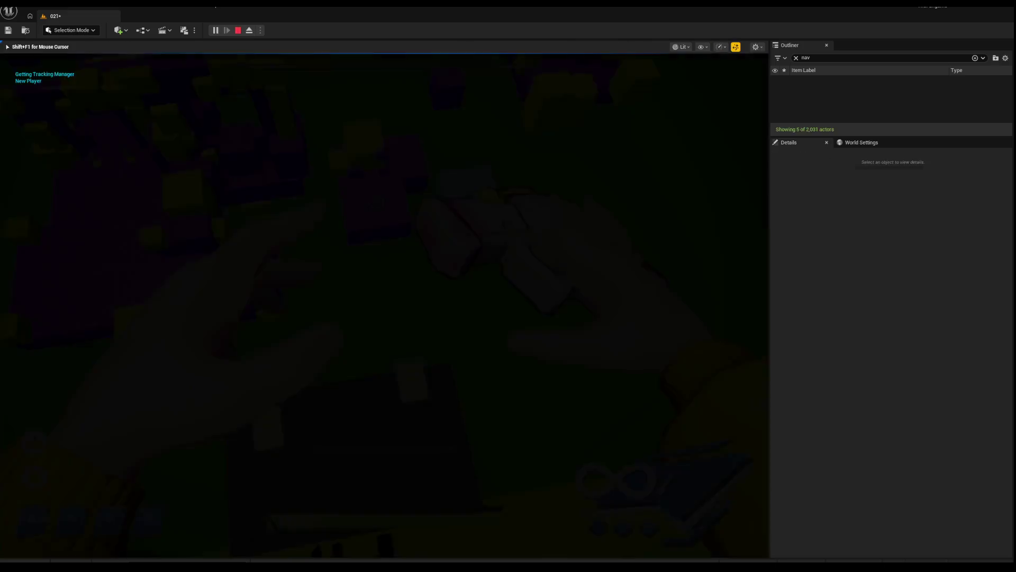
Stop and restart the Play In Editor session of the level.
key("w")
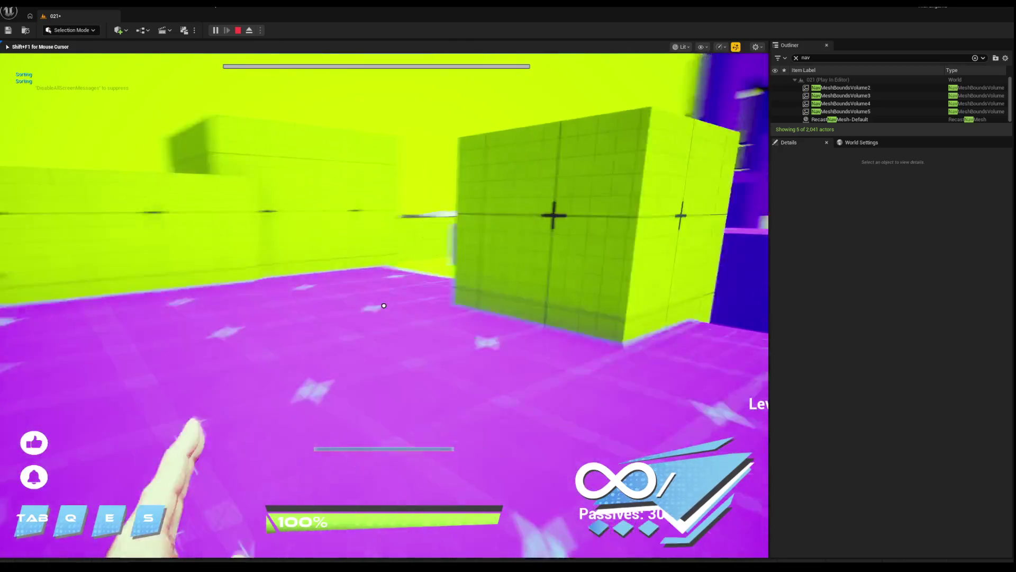
key("Escape")
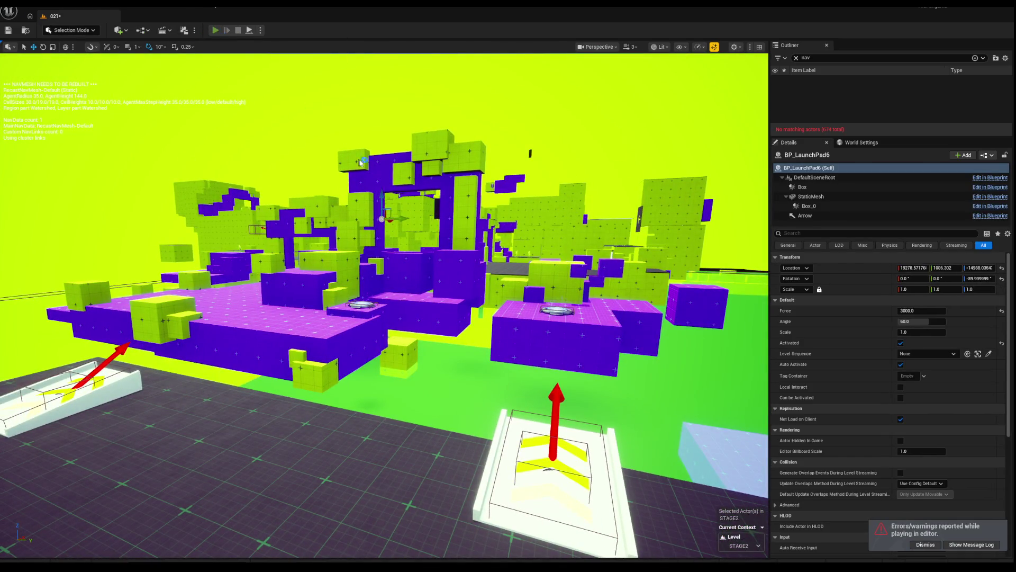
key("alt+p")
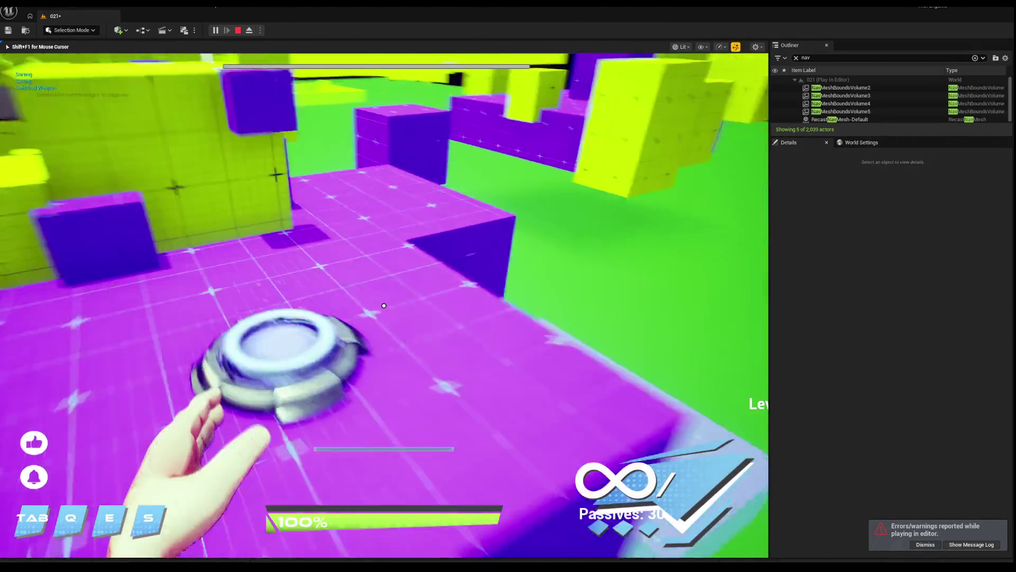
left_click(384, 306)
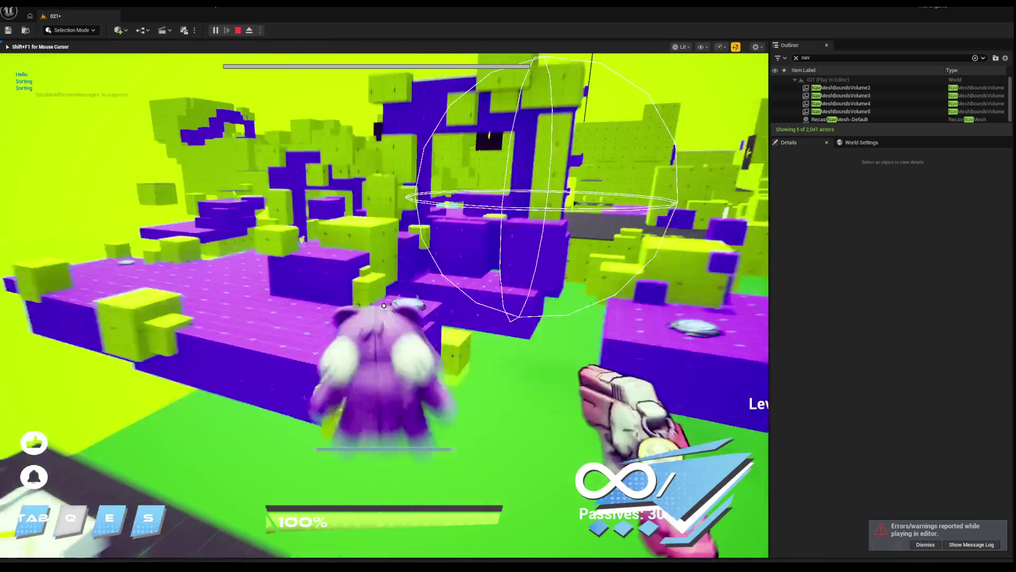
Walk and jump across the purple platforms toward the yellow arrow wall.
key("w")
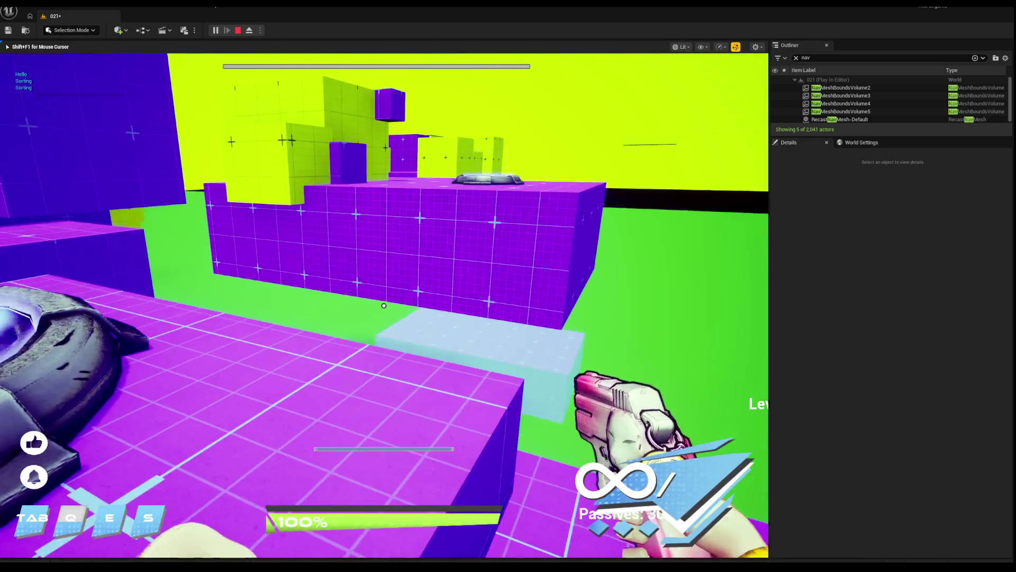
key("space")
key("w")
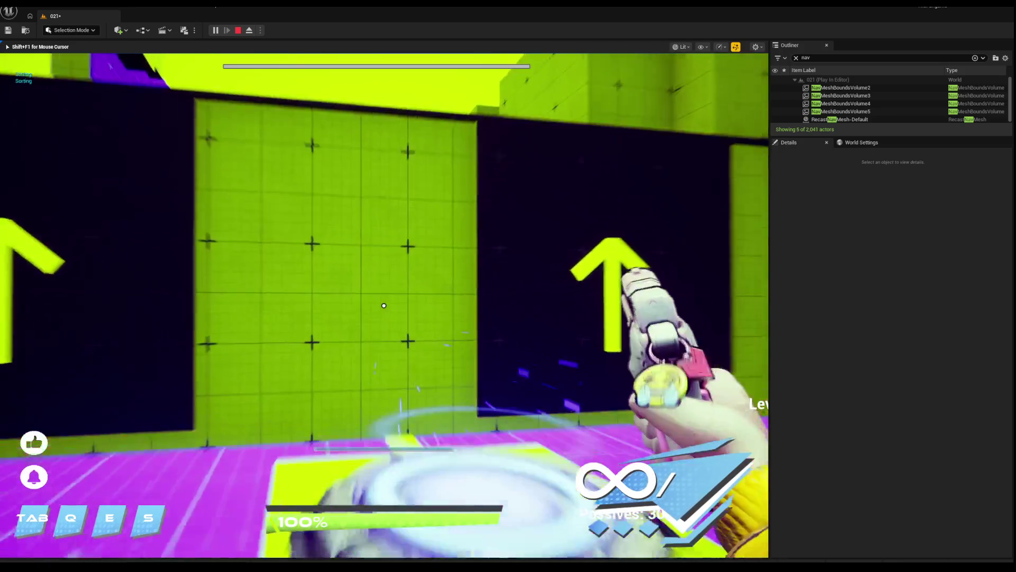
Trigger the shield ability, climb the purple ramp, and step onto the jump pad.
key("q")
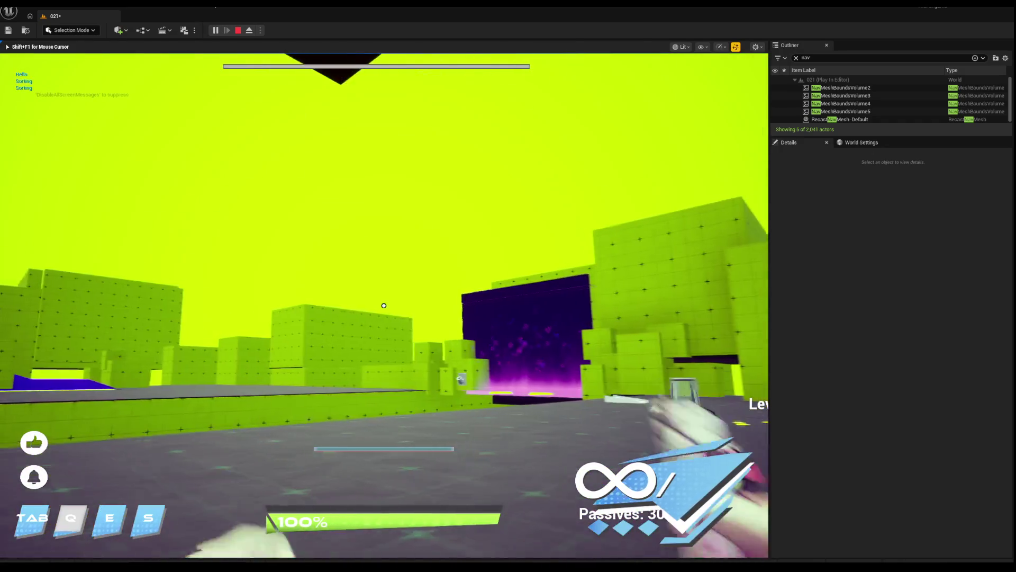
key("w")
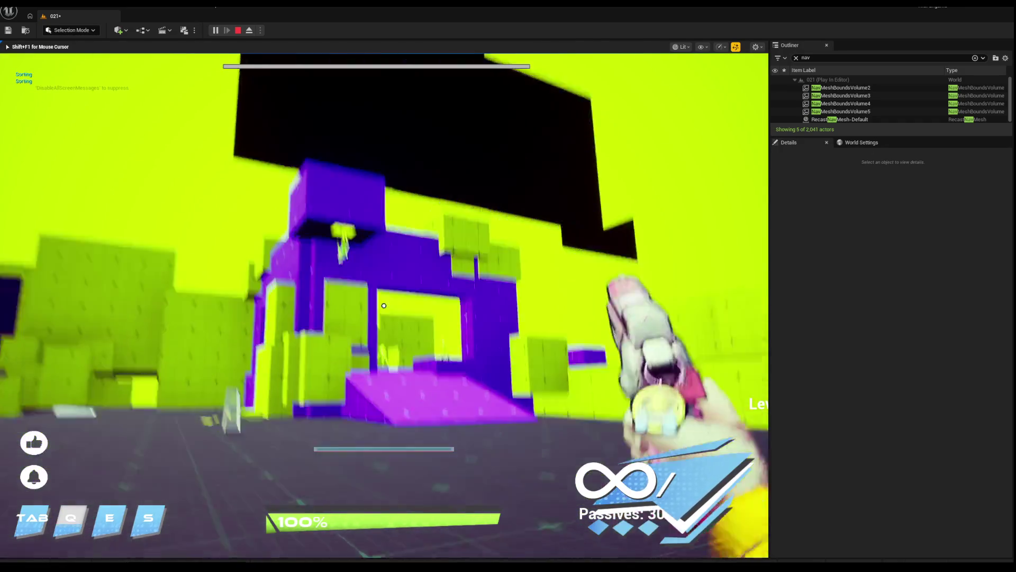
key("w")
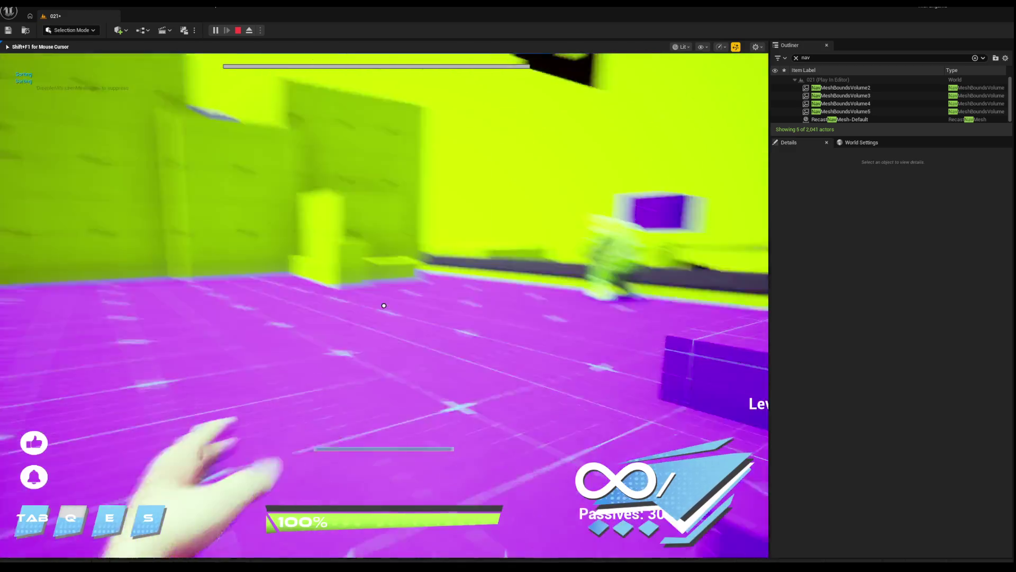
key("w")
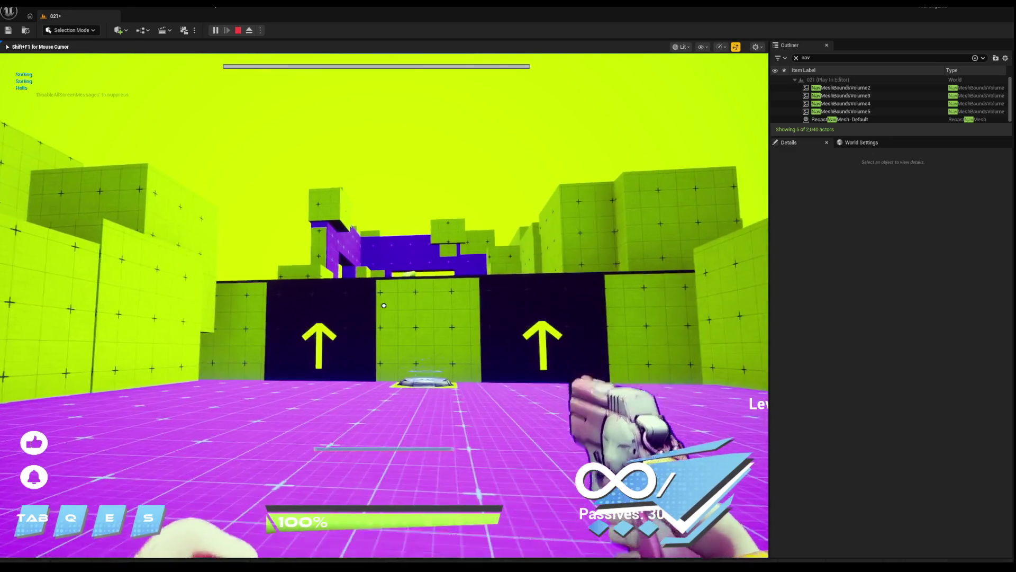
key("w")
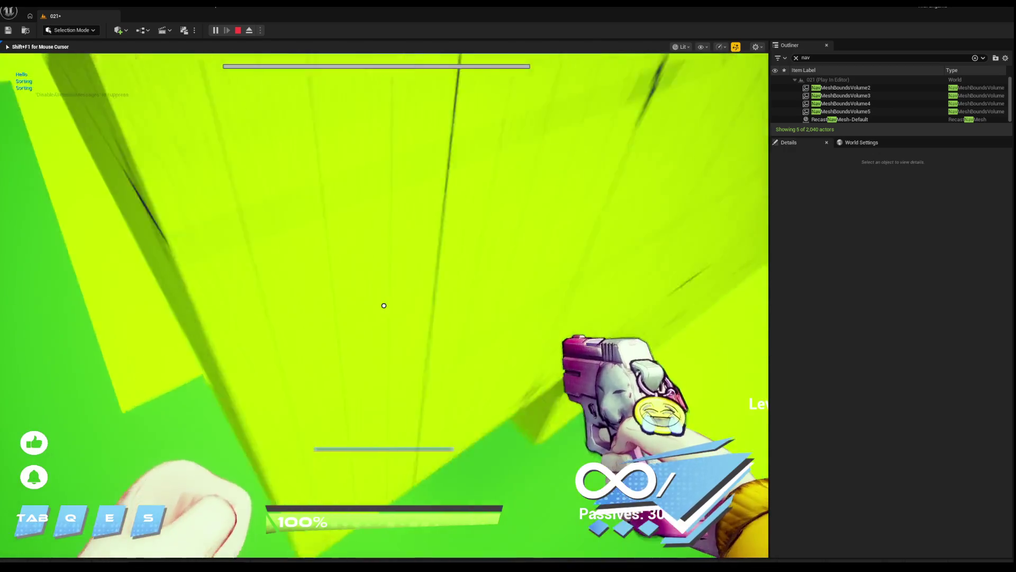
End the play session, pull the view back, and start another play-test.
key("Escape")
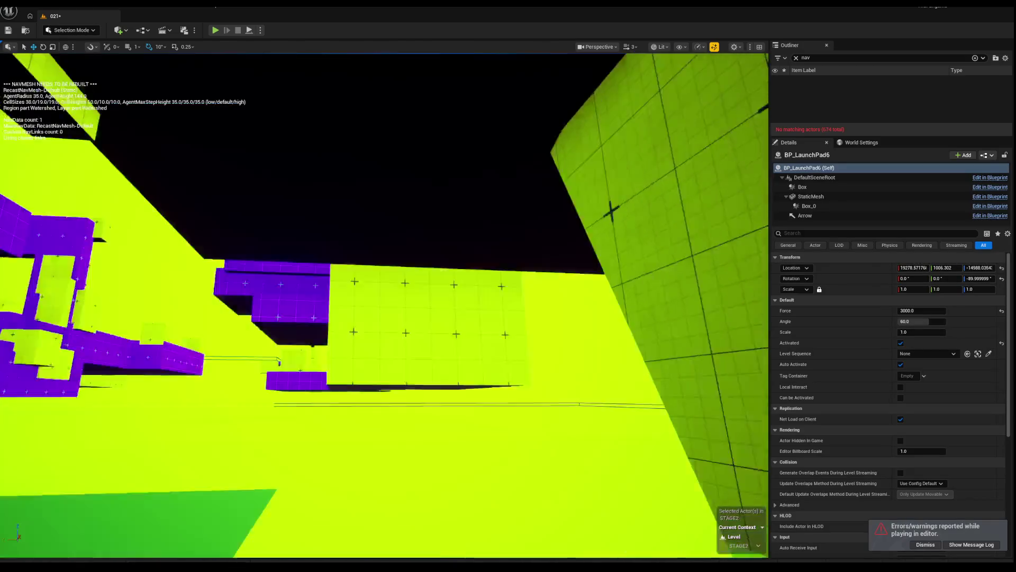
left_click_drag(384, 304, 352, 347)
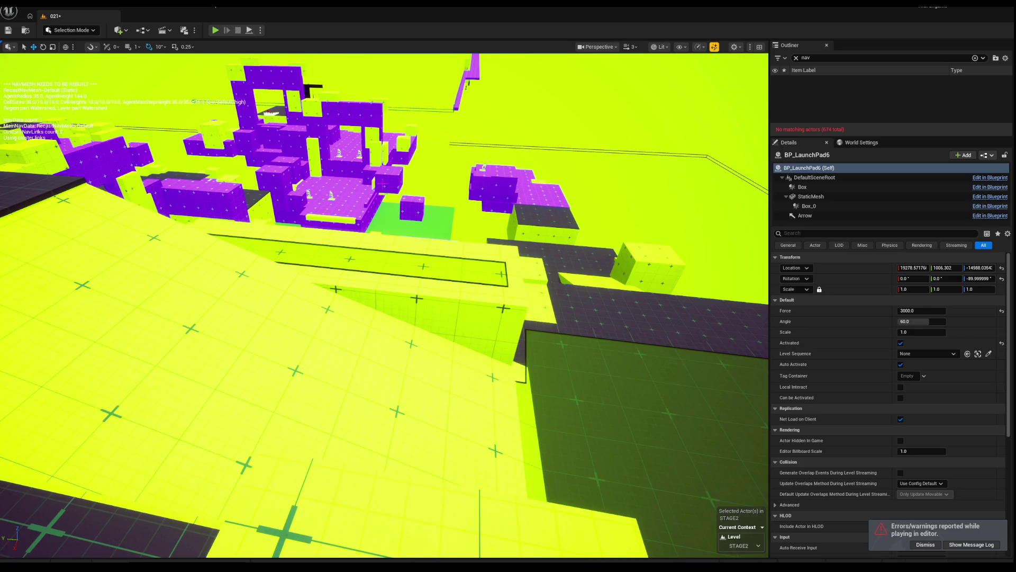
key("alt+p")
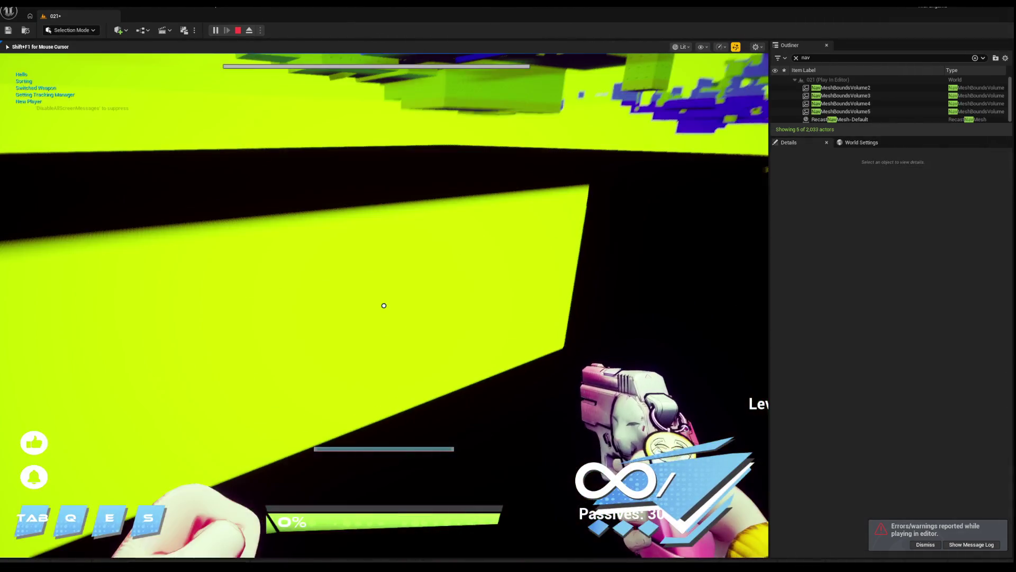
Stop the play-test, raise the view above the yellow walls, and run a quick play-test there.
key("Escape")
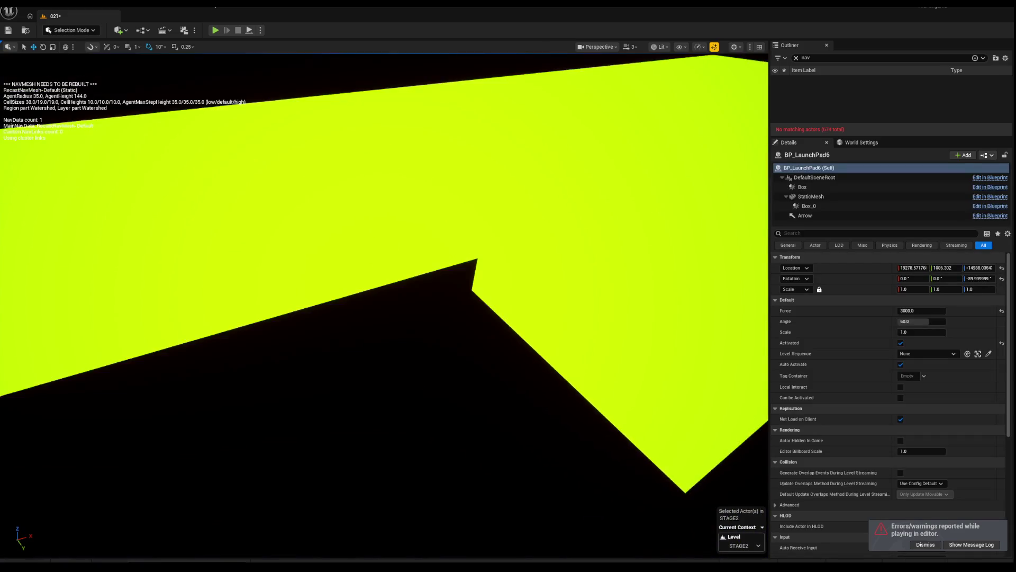
mouse_move(445, 370)
left_mouse_down()
mouse_move(392, 374)
mouse_move(374, 312)
left_mouse_up()
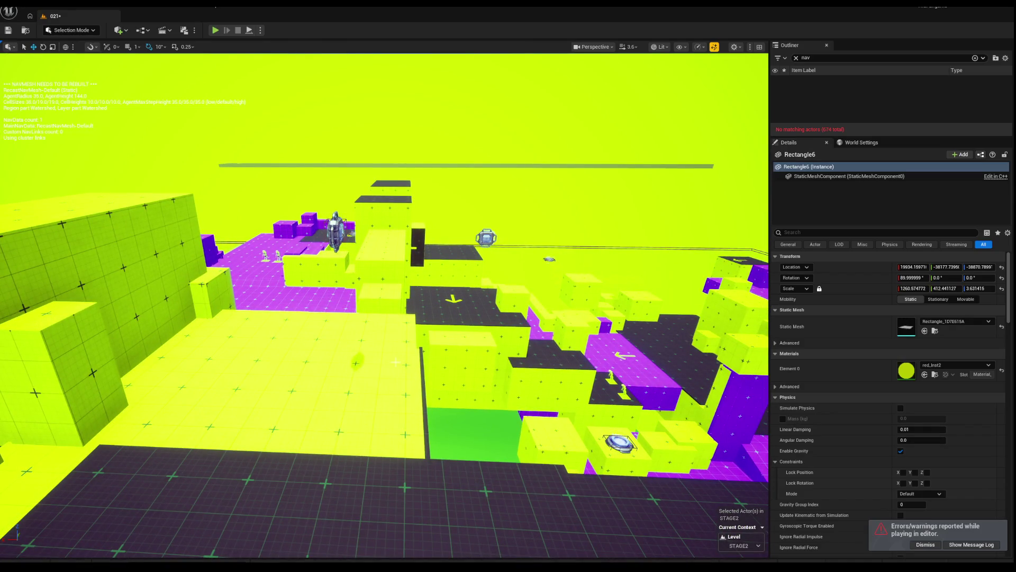
key("alt+p")
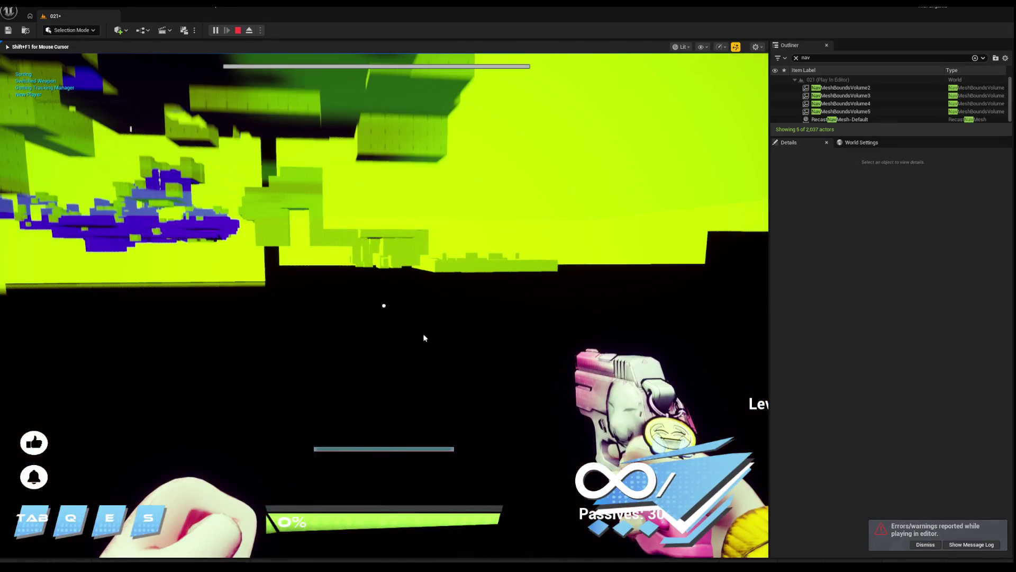
key("Escape")
Select and focus the Rectangle6 floor slab around another quick play-test, ending framed on it.
left_click(418, 357)
left_click_drag(418, 358, 408, 344)
key("f")
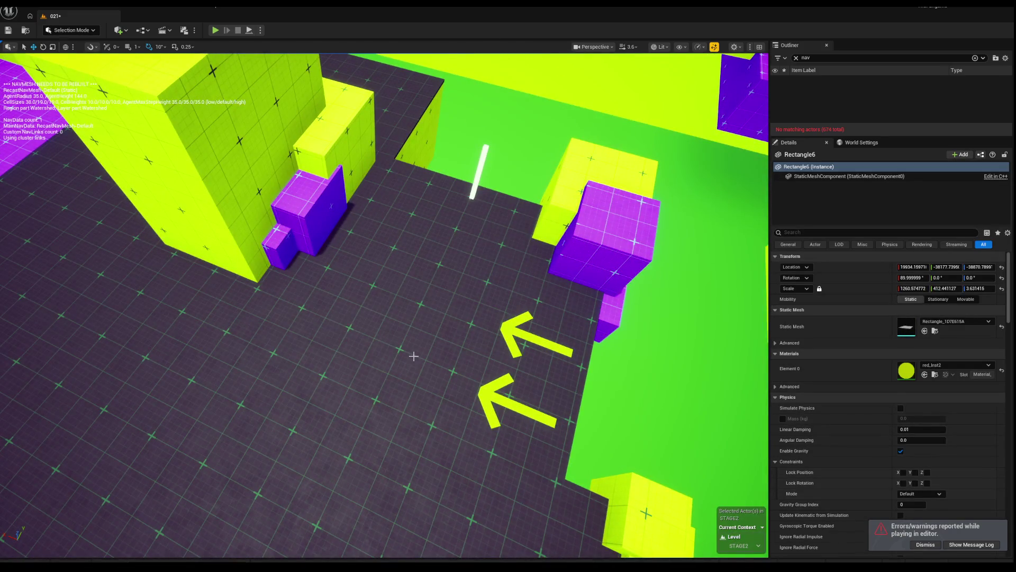
key("alt+p")
key("Escape")
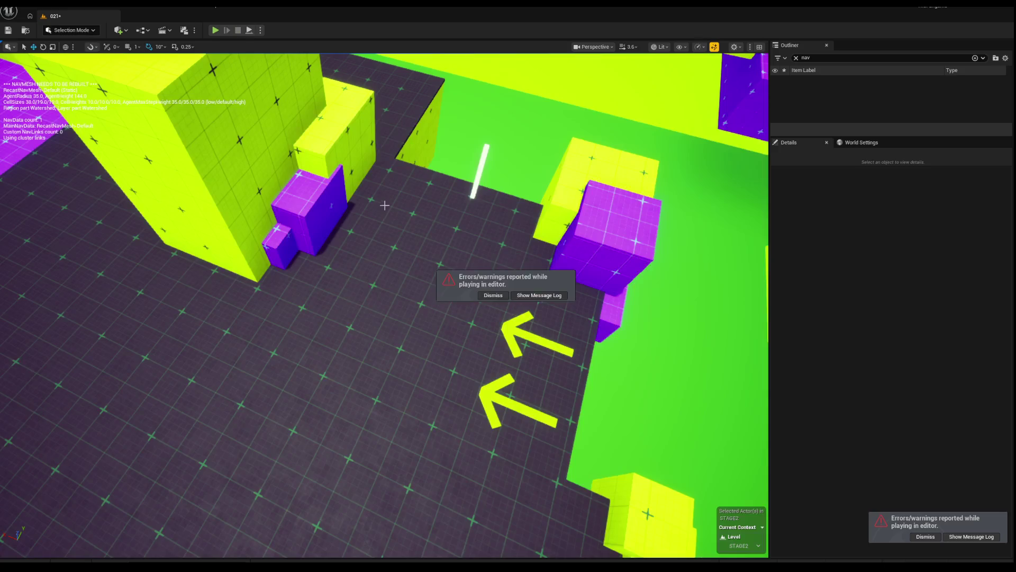
left_click(385, 205)
key("f")
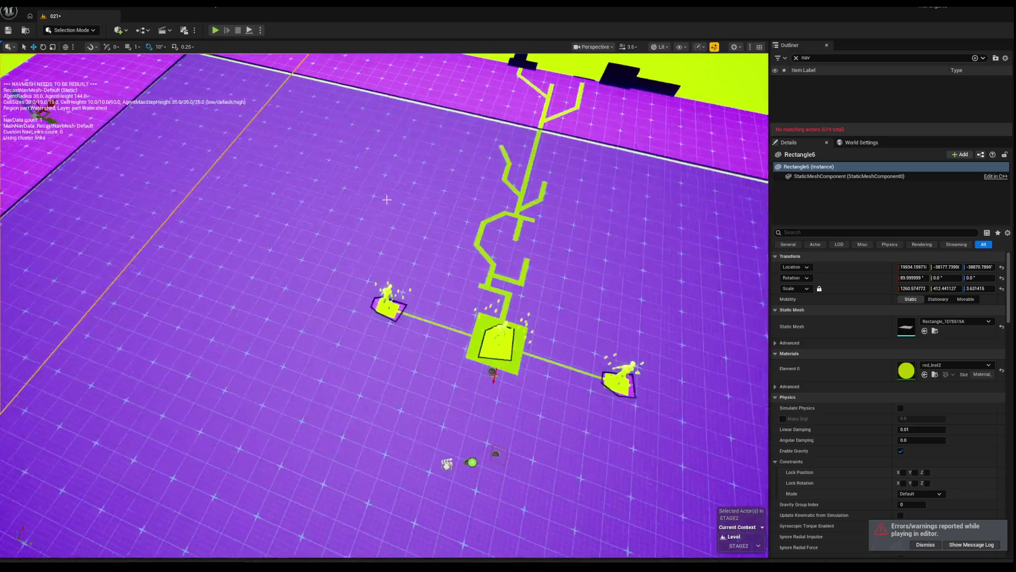
Select the purple floor box Box2995, run a brief play-test, and open its actions menu.
left_click(477, 318)
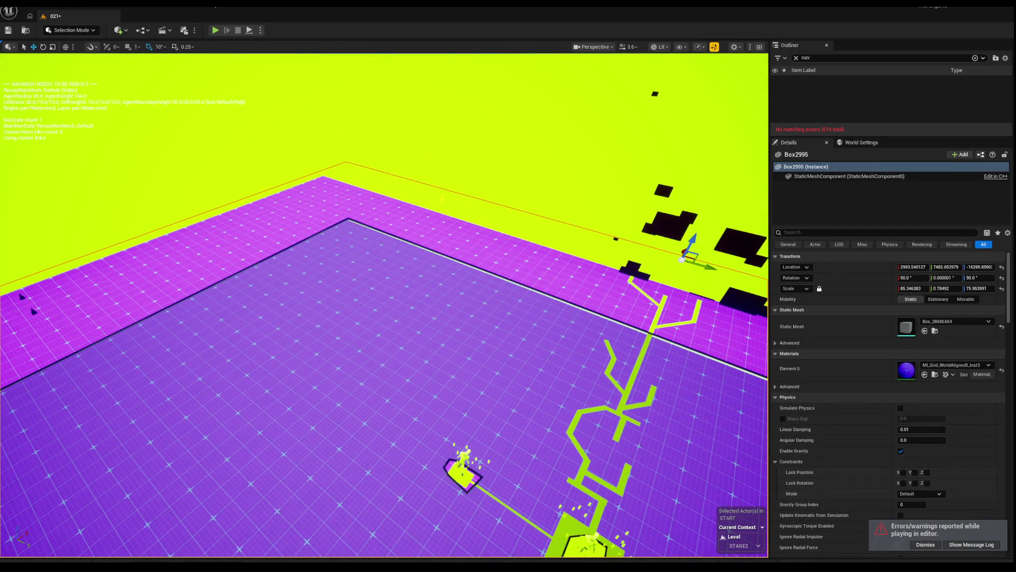
key("alt+p")
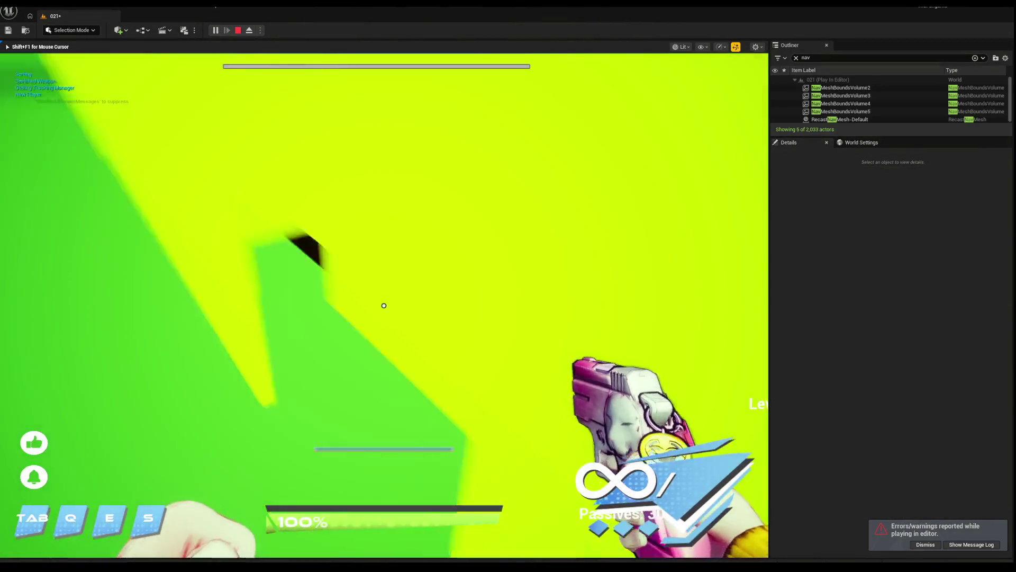
key("Escape")
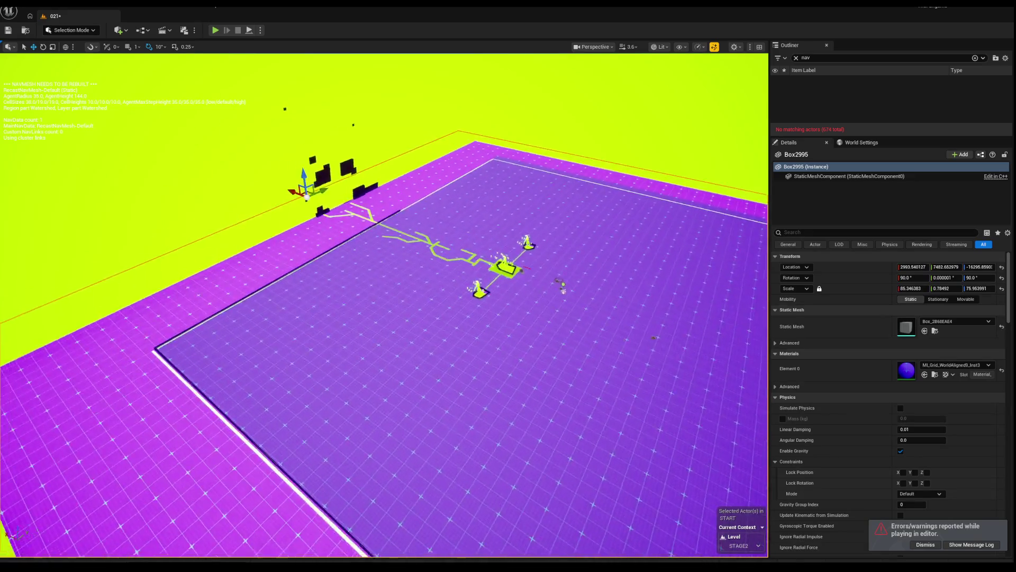
right_click(251, 269)
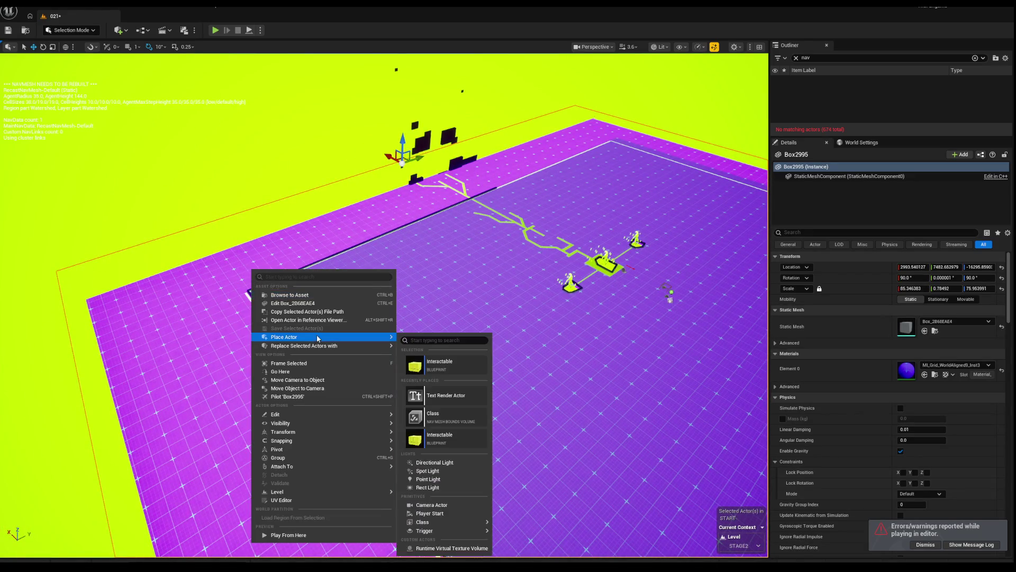
right_click(218, 274)
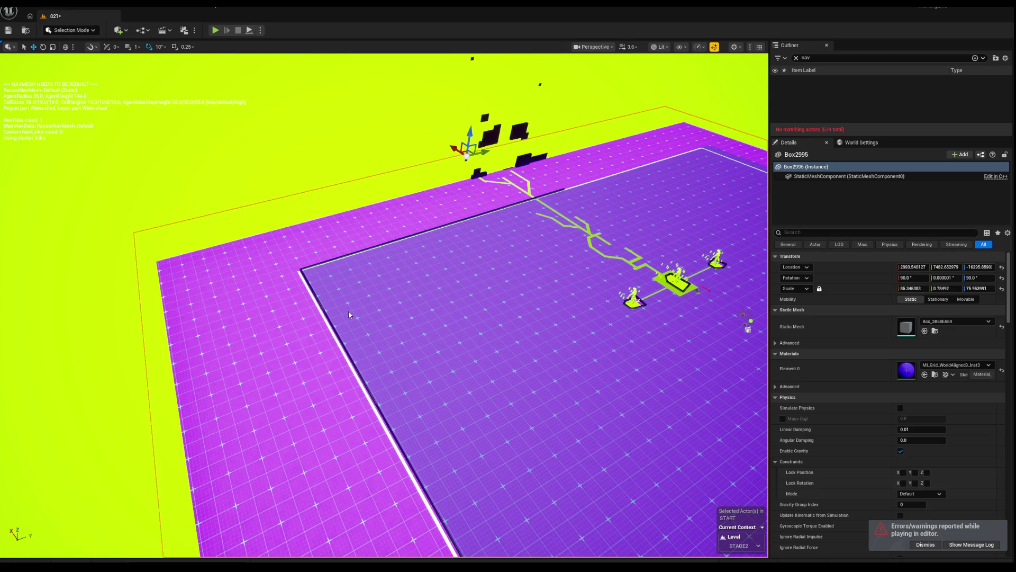
Play-test the enemy arena, using an ability and backing away from the zombies before stopping.
key("alt+p")
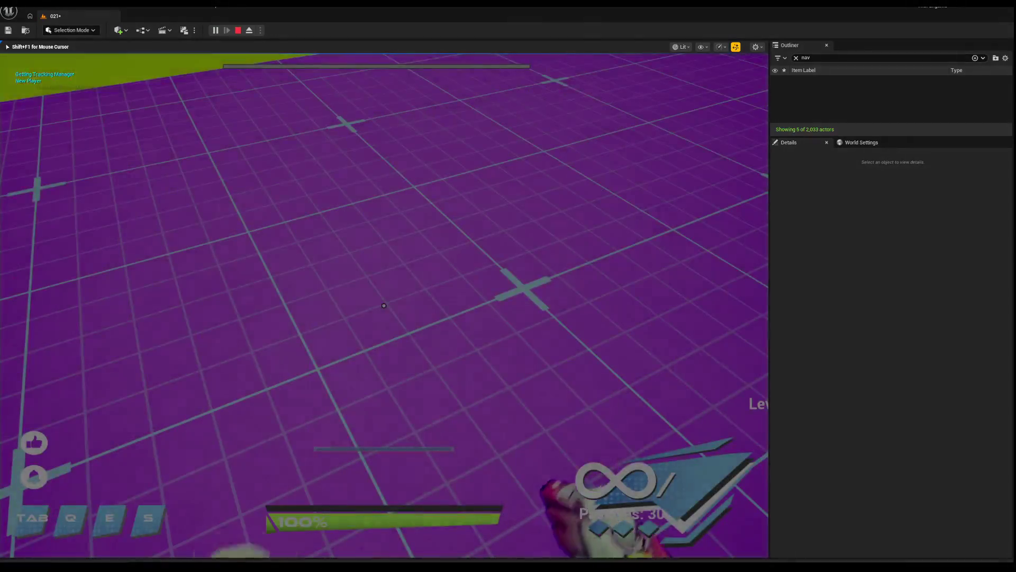
key("w")
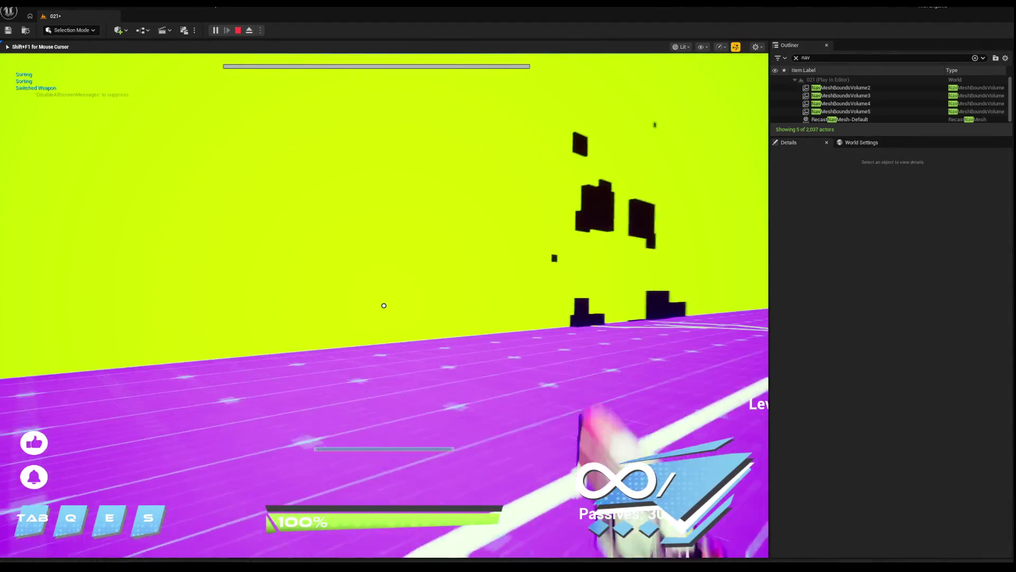
key("w")
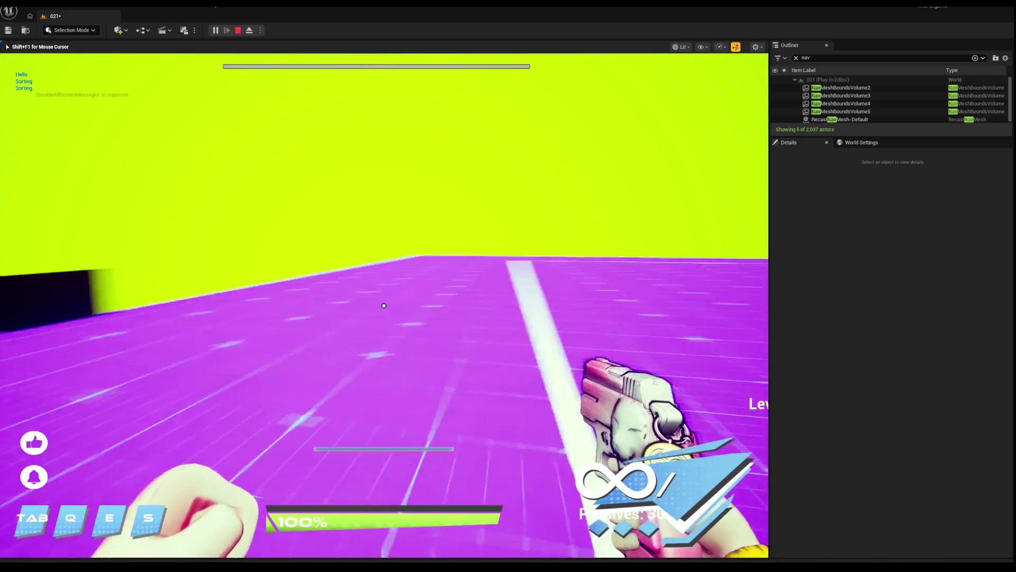
key("w")
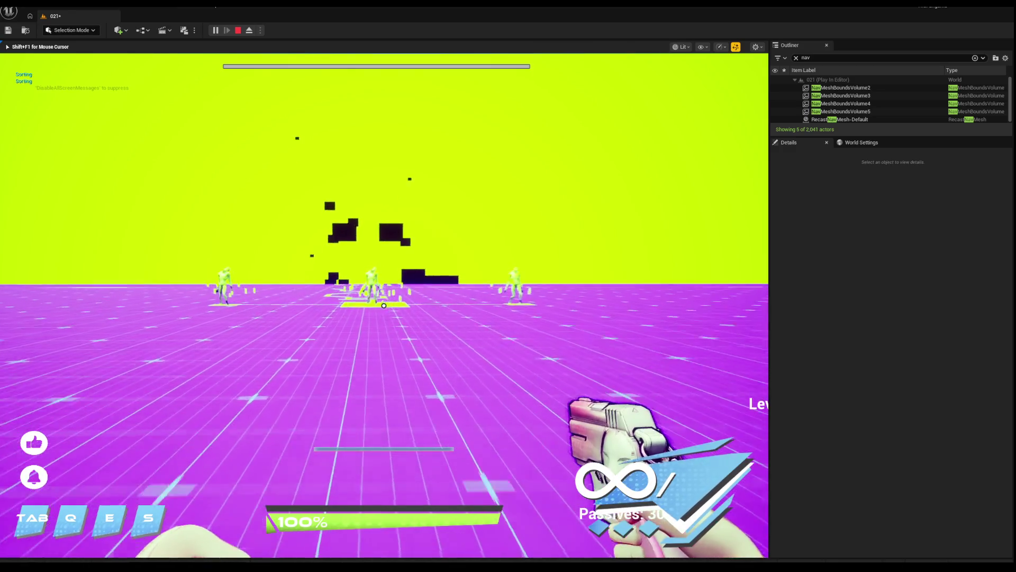
key("s")
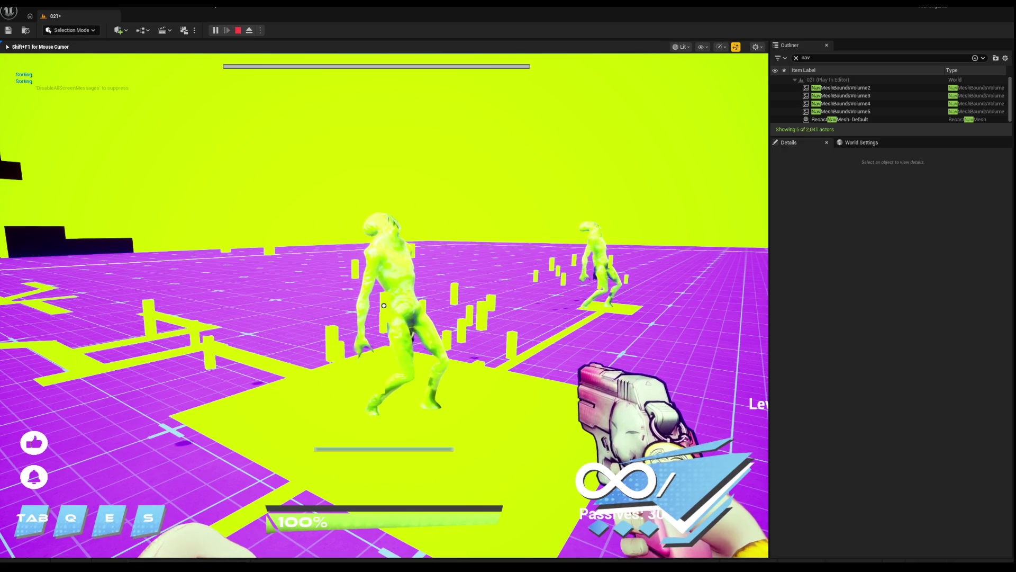
key("s")
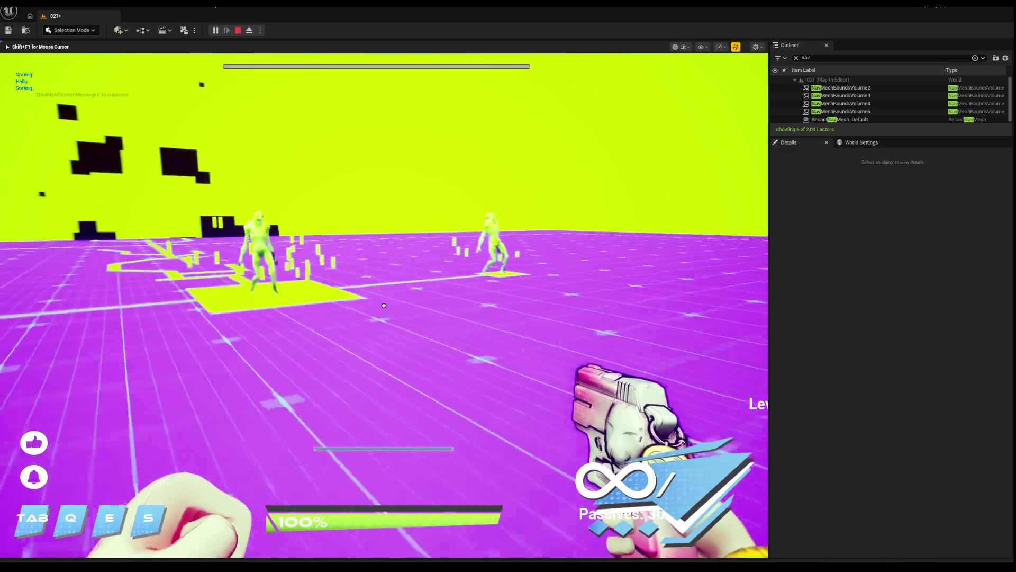
key("Escape")
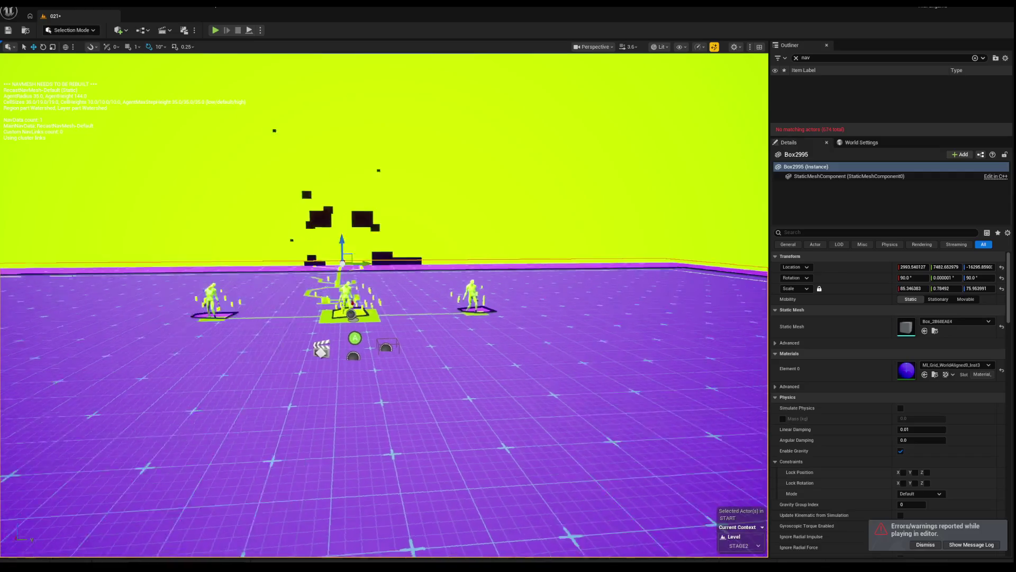
Zoom out, start a new play-test, and advance on the three enemies casting an ability.
scroll(478, 244, "down", 3)
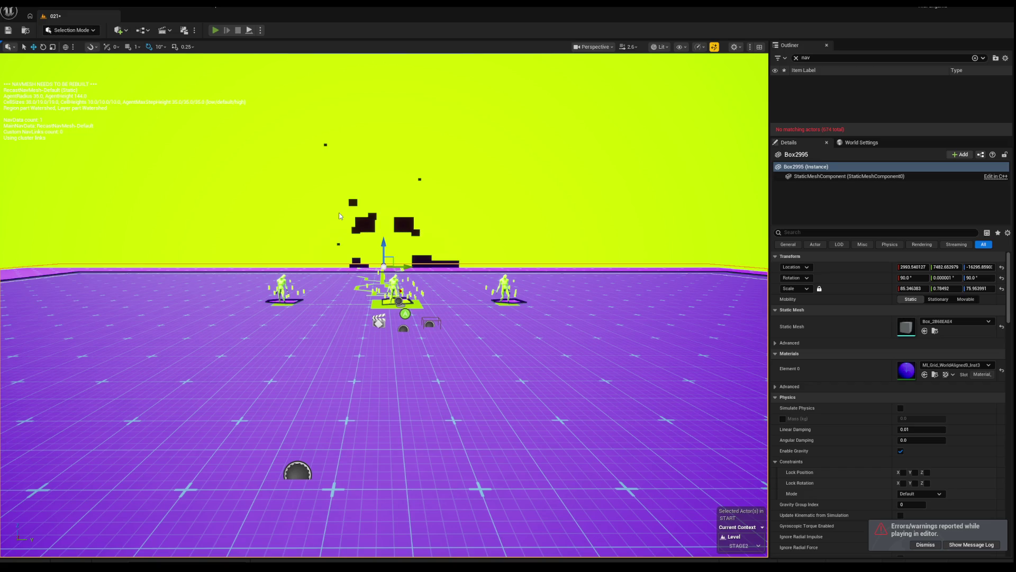
key("alt+p")
key("w")
key("s")
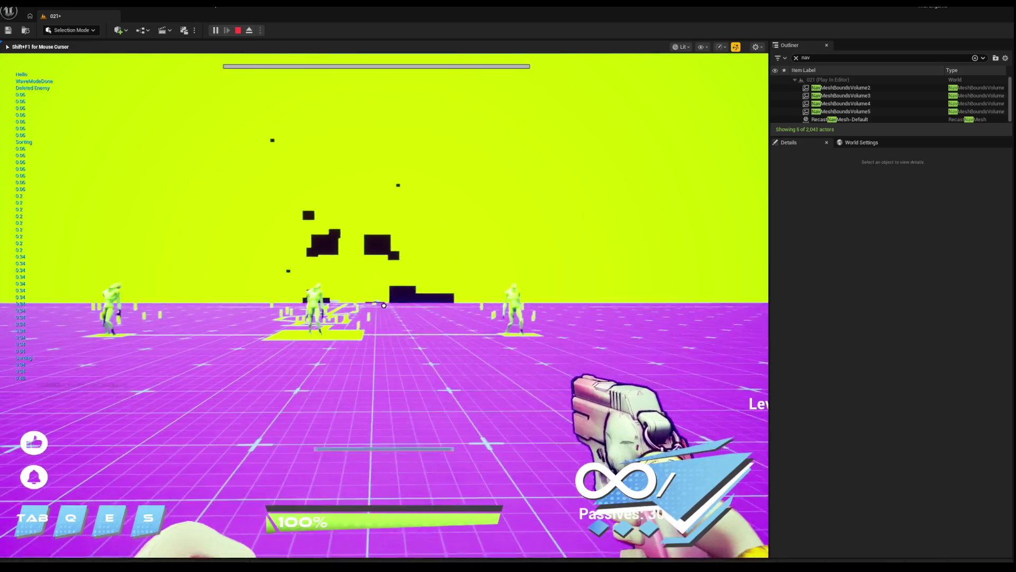
Walk through the dark doorway, over the white ramp and purple floor onto the grey platform, then stop.
key("w")
key("w")
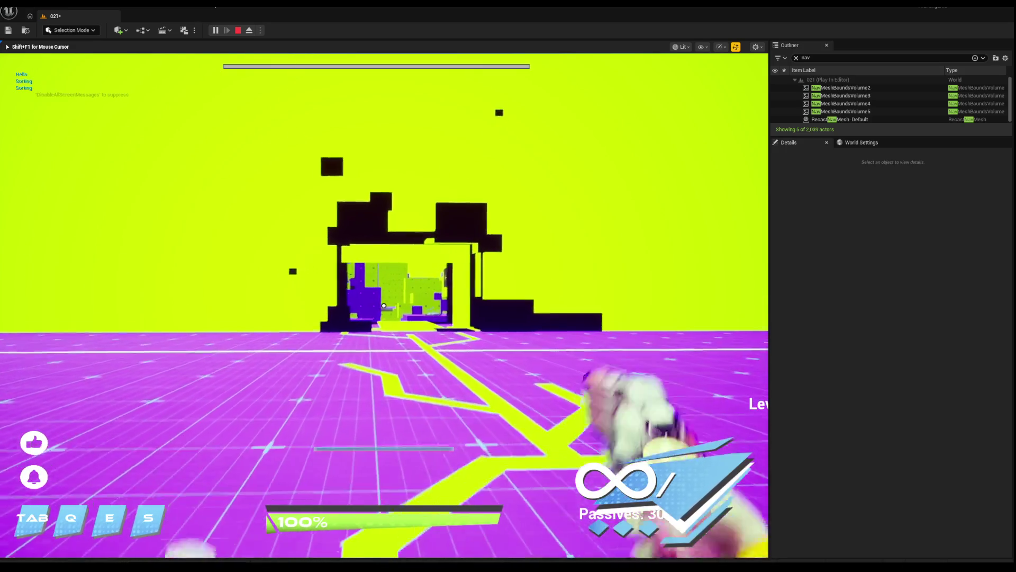
key("w")
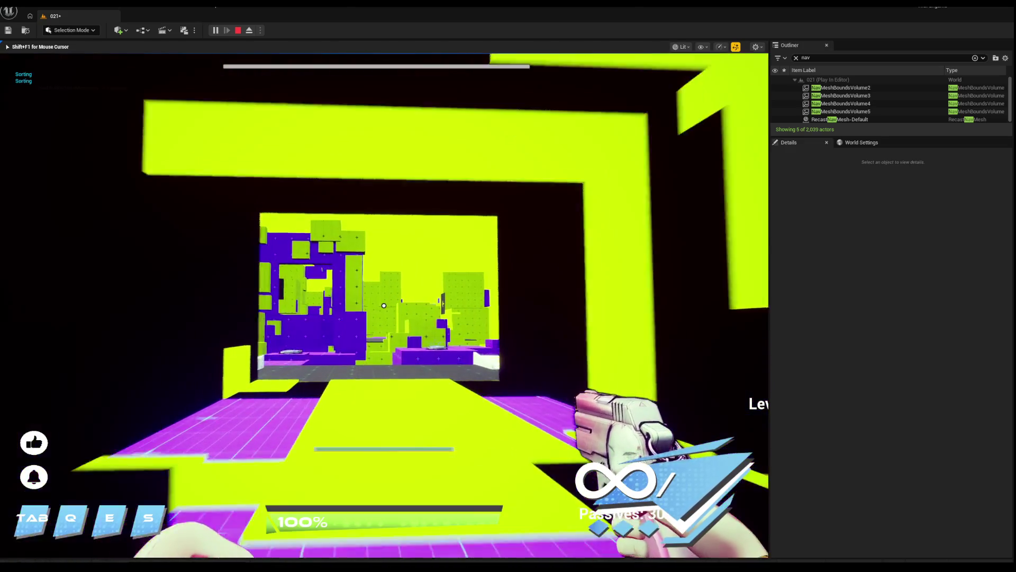
key("w")
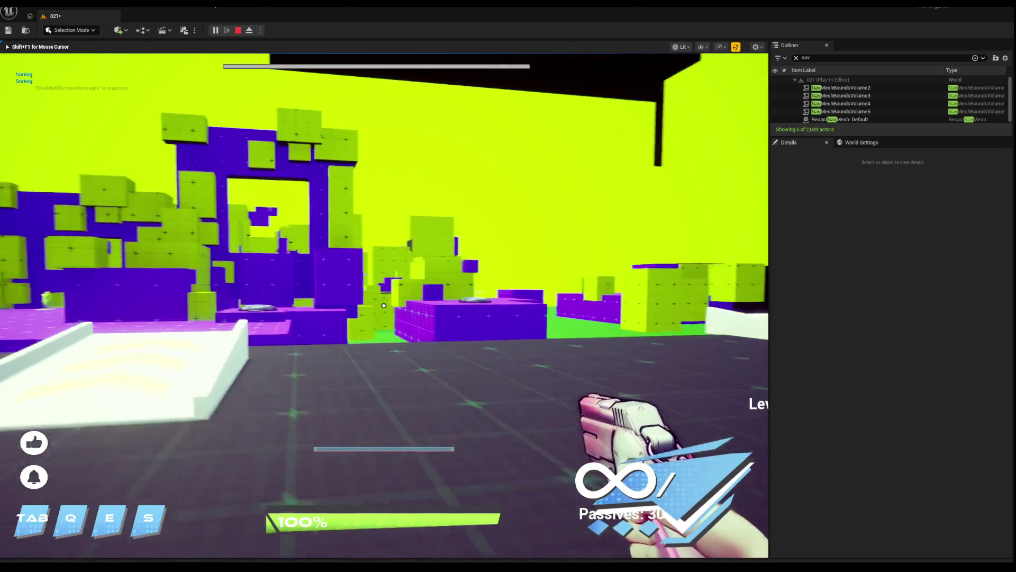
key("w")
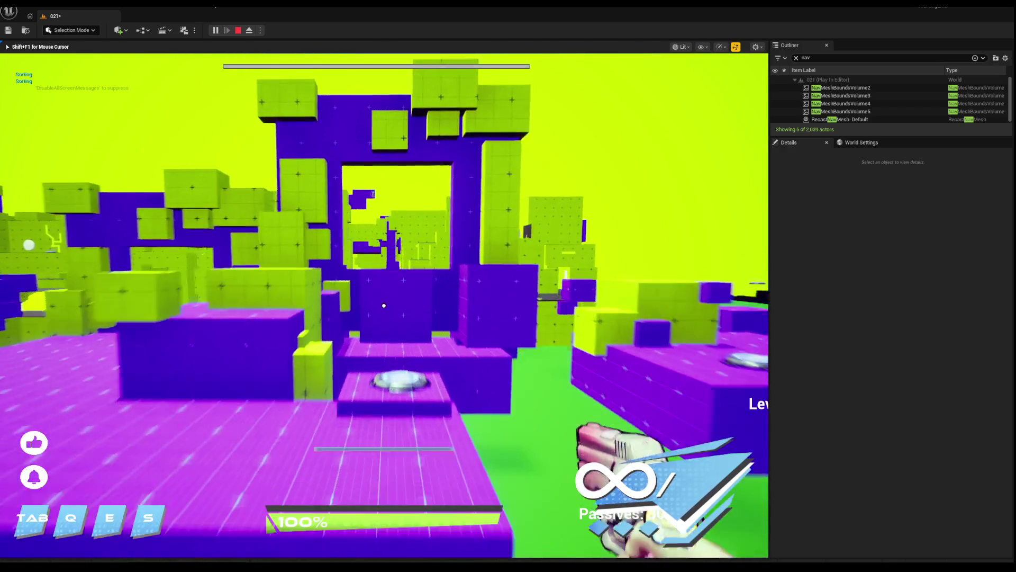
key("w")
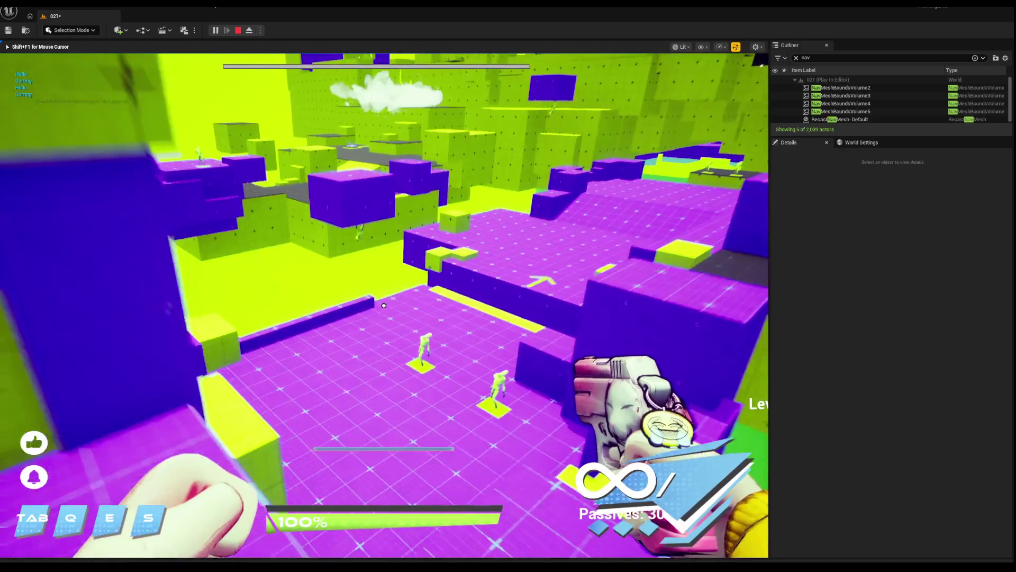
key("w")
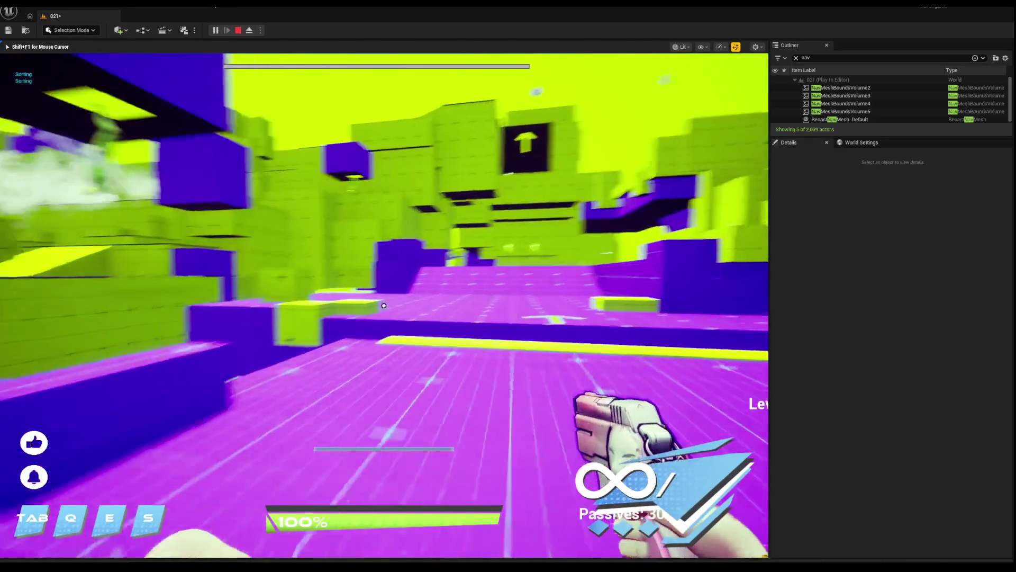
key("w")
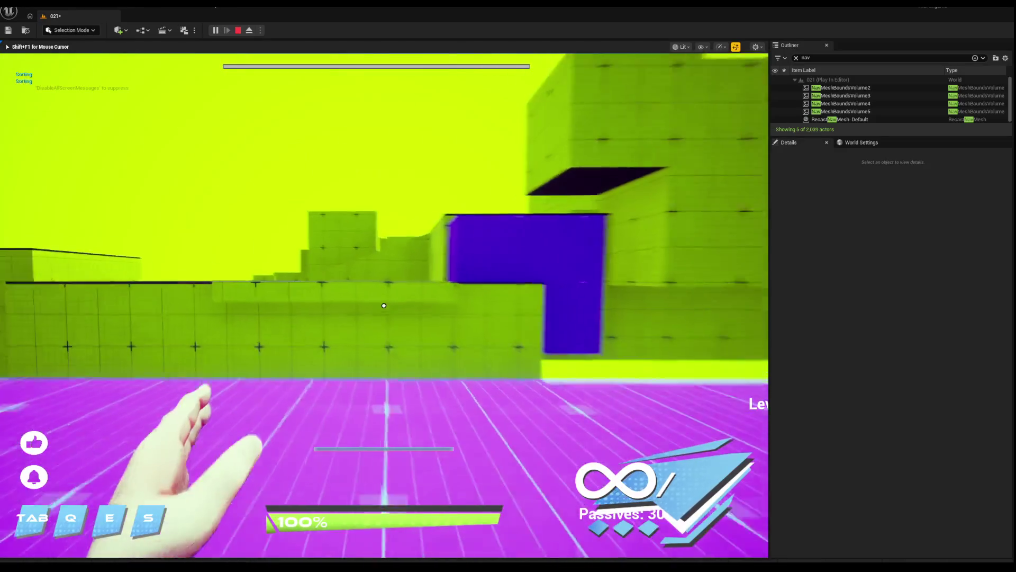
key("w")
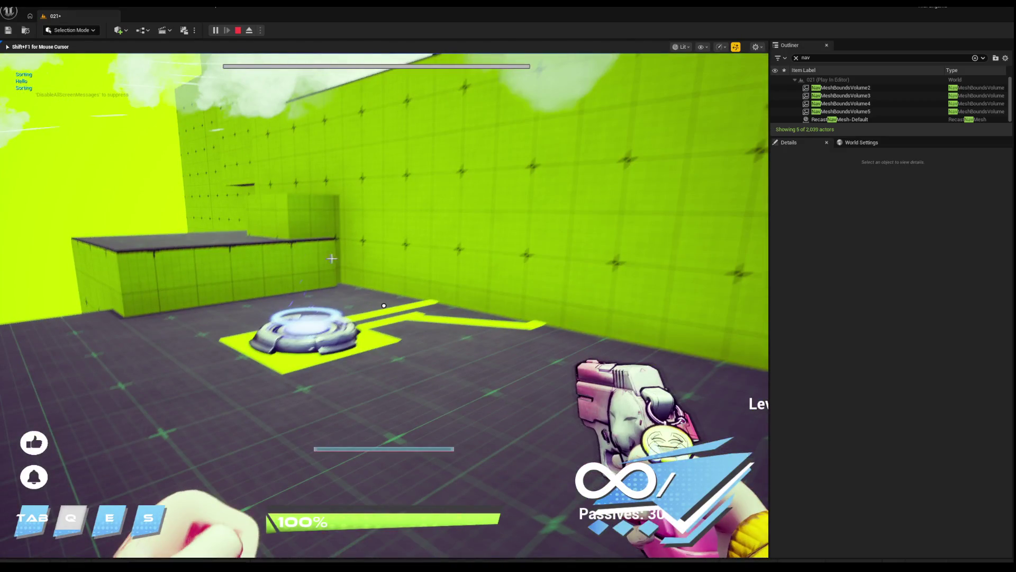
key("Escape")
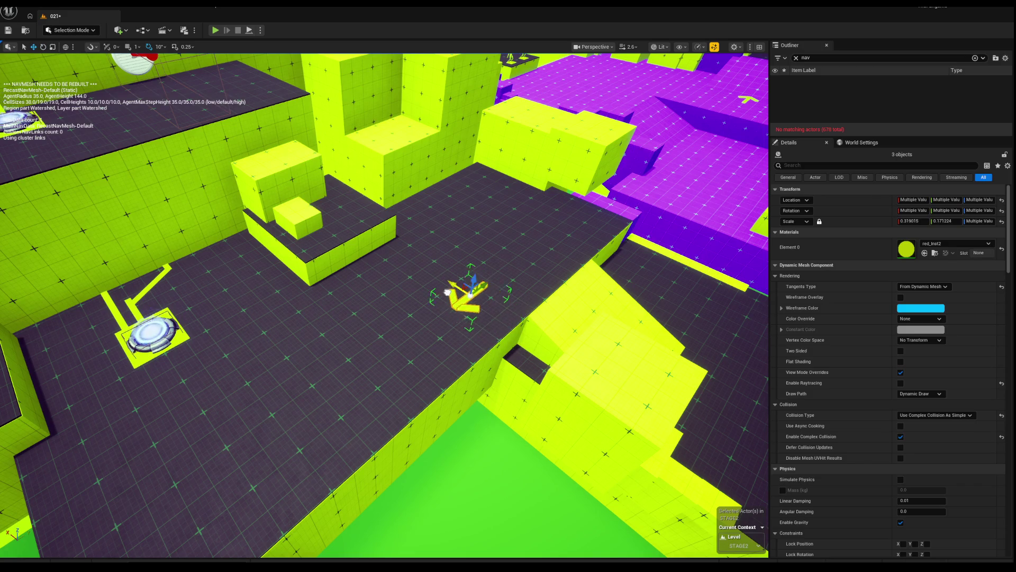
Fly the camera to the arrow marker on the green ground and select the TextRenderActor3 T+ actor.
mouse_move(436, 272)
left_mouse_down()
mouse_move(435, 156)
mouse_move(424, 281)
mouse_move(435, 293)
left_mouse_up()
scroll(435, 159, "up", 5)
scroll(426, 274, "up", 3)
scroll(436, 293, "down", 2)
scroll(436, 292, "down", 2)
left_click(443, 302)
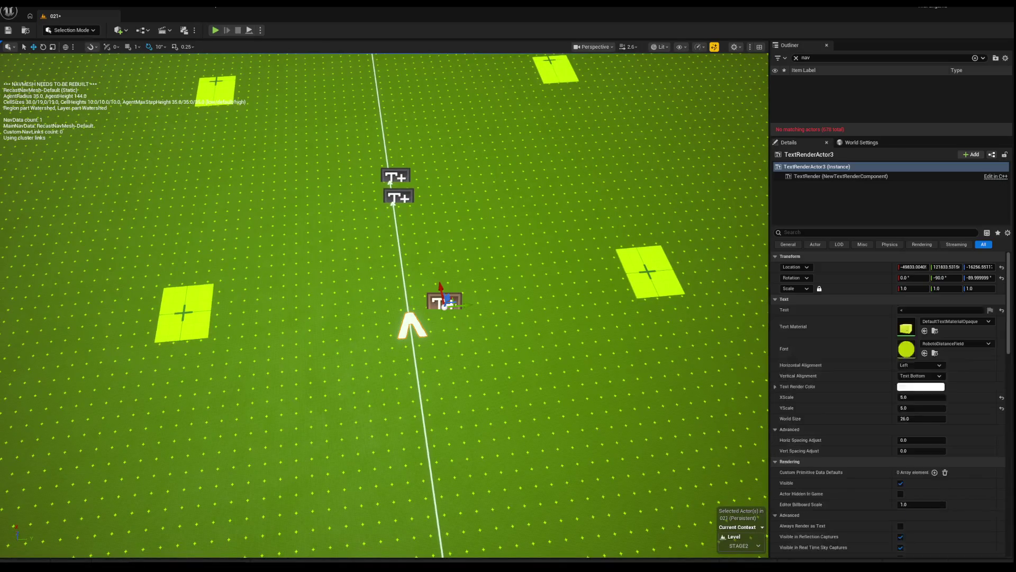
Restore the two-prop selection and trial-move them left, undoing each test move.
key("ctrl+z")
left_click_drag(436, 292, 435, 293)
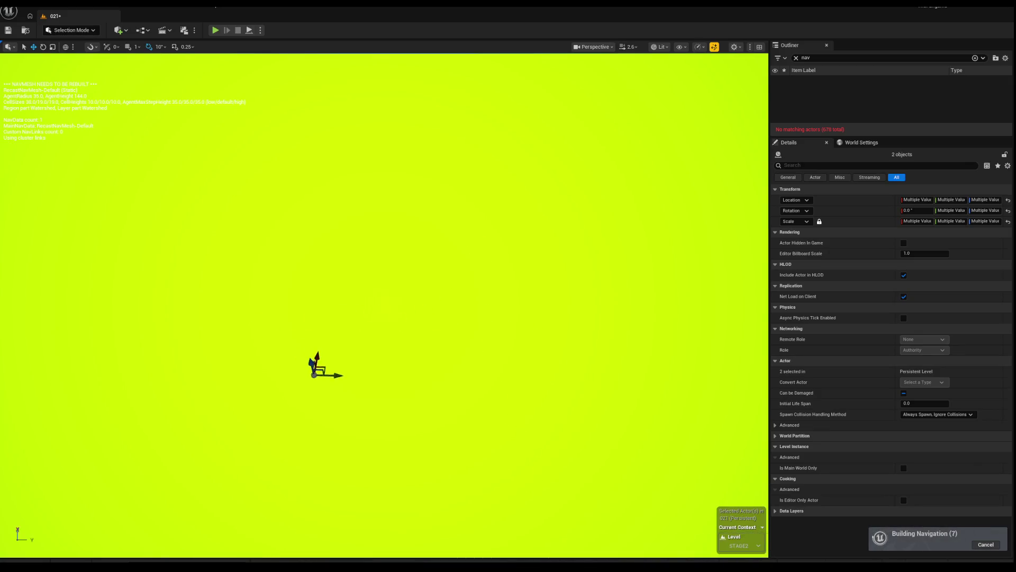
left_click_drag(436, 292, 435, 292)
key("ctrl+z")
left_click_drag(280, 308, 280, 308)
left_click_drag(359, 311, 339, 311)
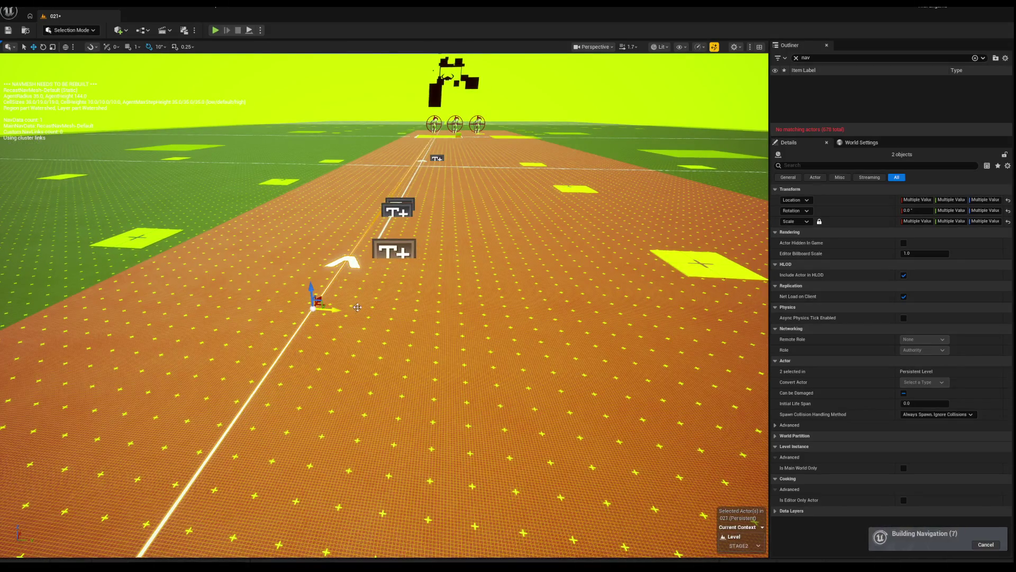
key("ctrl+z")
Alt-drag the two props along X to place copies shifted left along the guide line.
left_click_drag(318, 424, 317, 424)
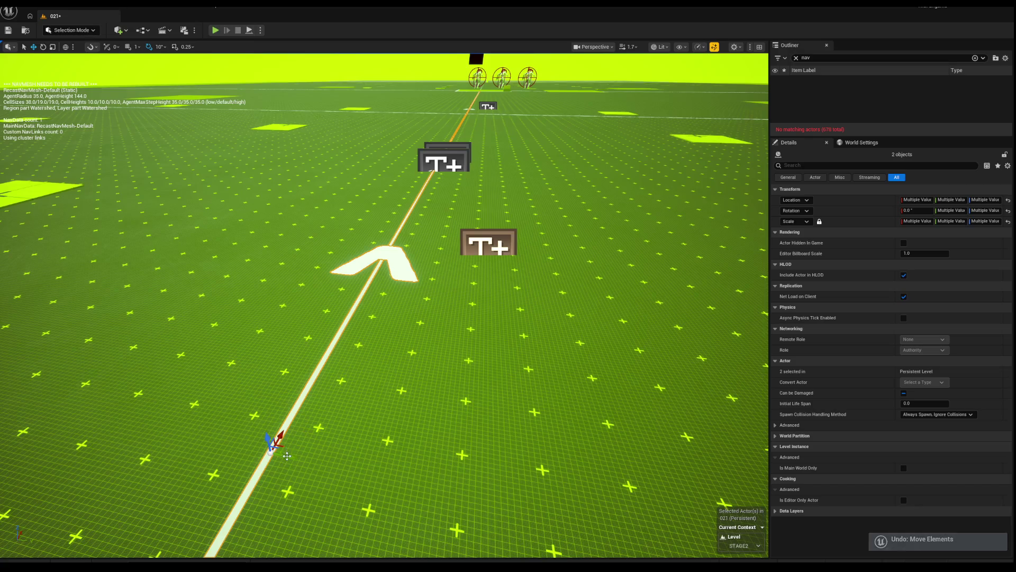
left_click_drag(288, 457, 287, 457)
left_click_drag(391, 383, 391, 383)
mouse_move(374, 332)
left_mouse_down()
mouse_move(392, 329)
mouse_move(344, 329)
mouse_move(384, 329)
left_mouse_up()
key("ctrl+z")
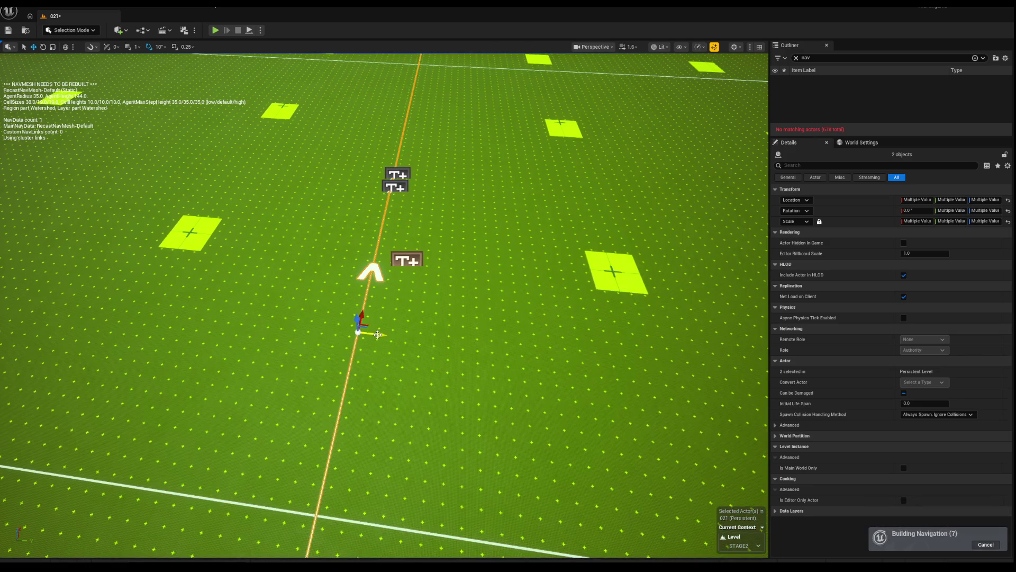
left_click_drag(378, 335, 283, 334)
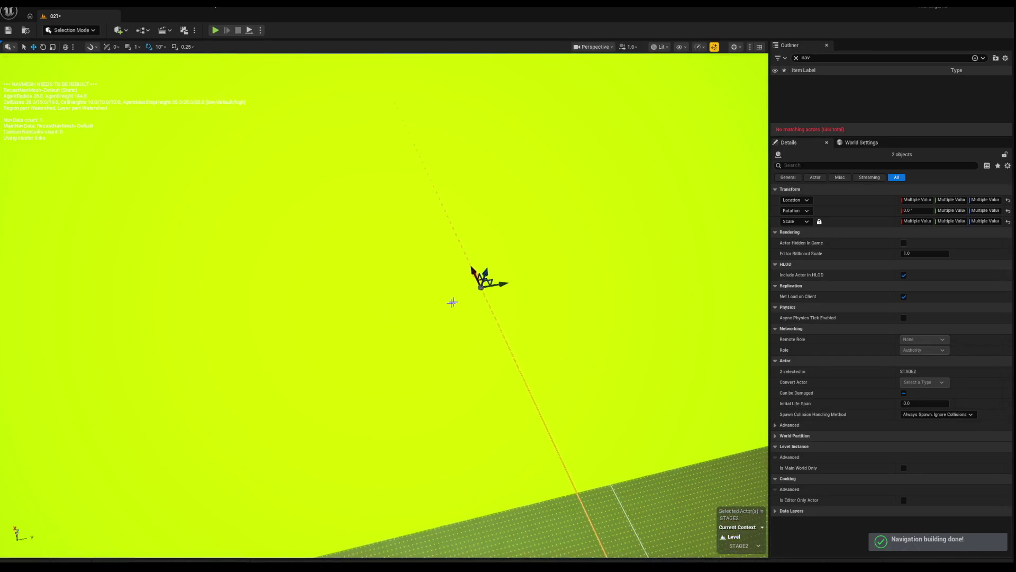
scroll(384, 306, "down", 5)
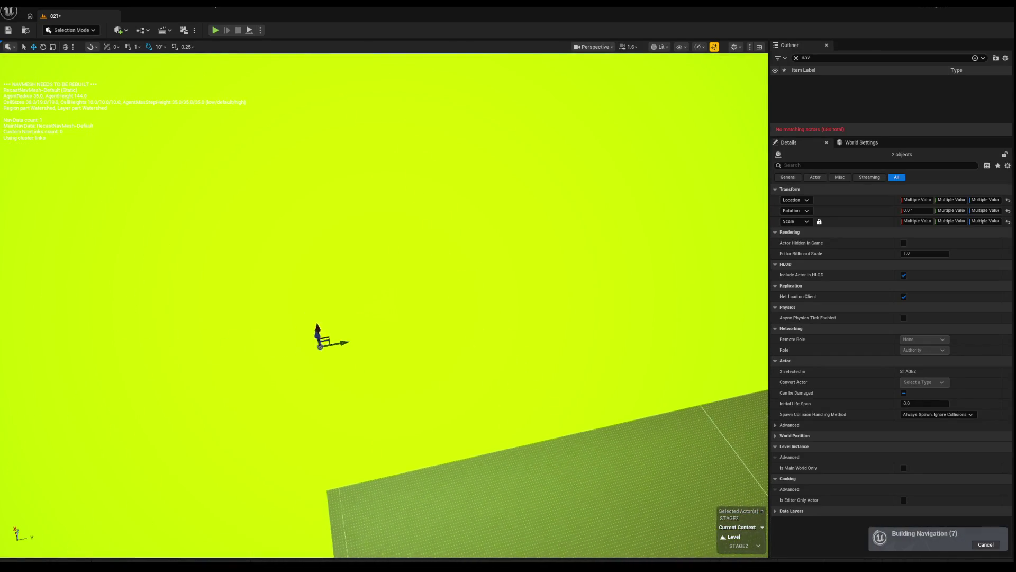
scroll(384, 306, "up", 3)
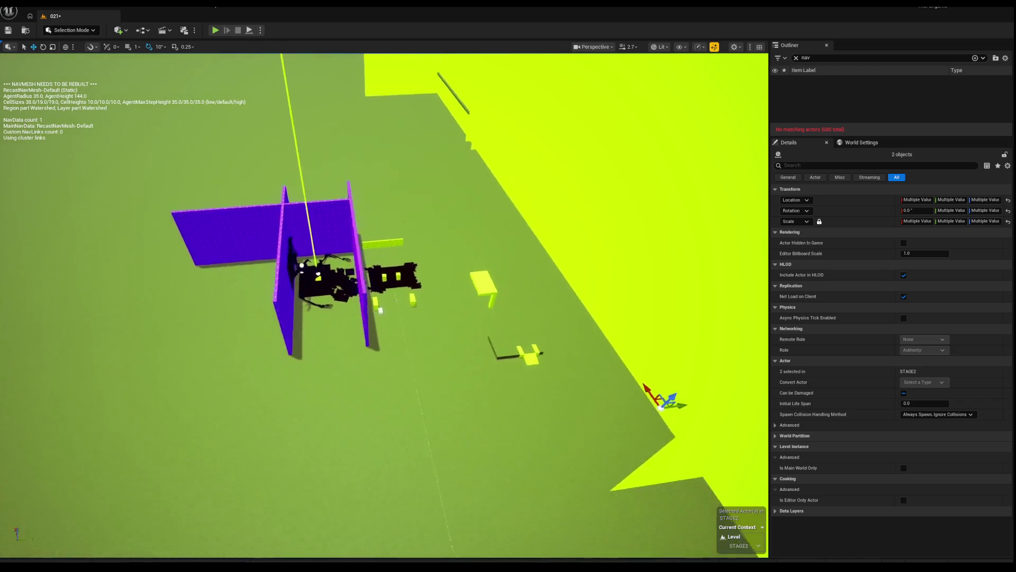
scroll(384, 306, "up", 1)
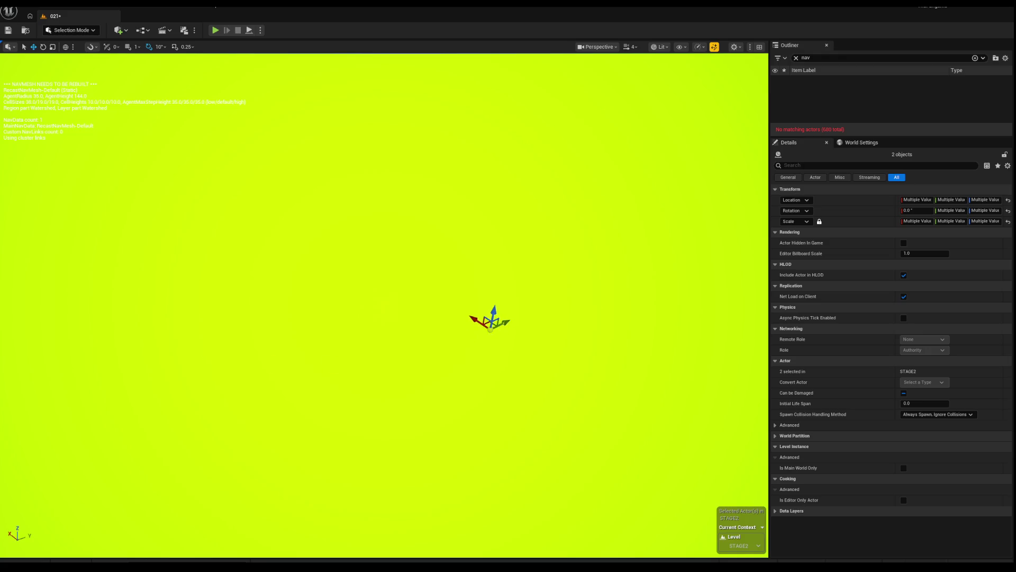
scroll(385, 306, "up", 2)
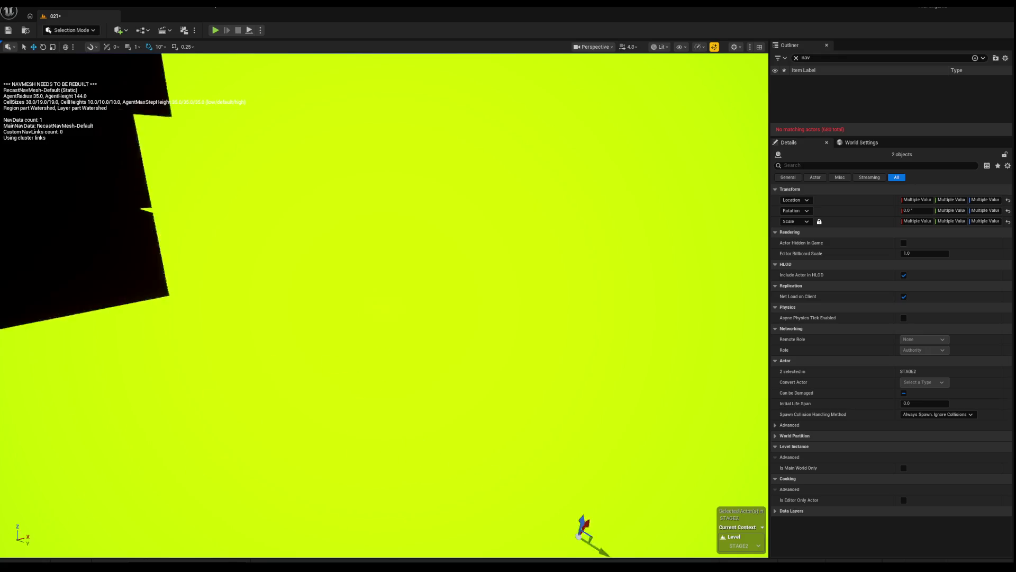
key("s")
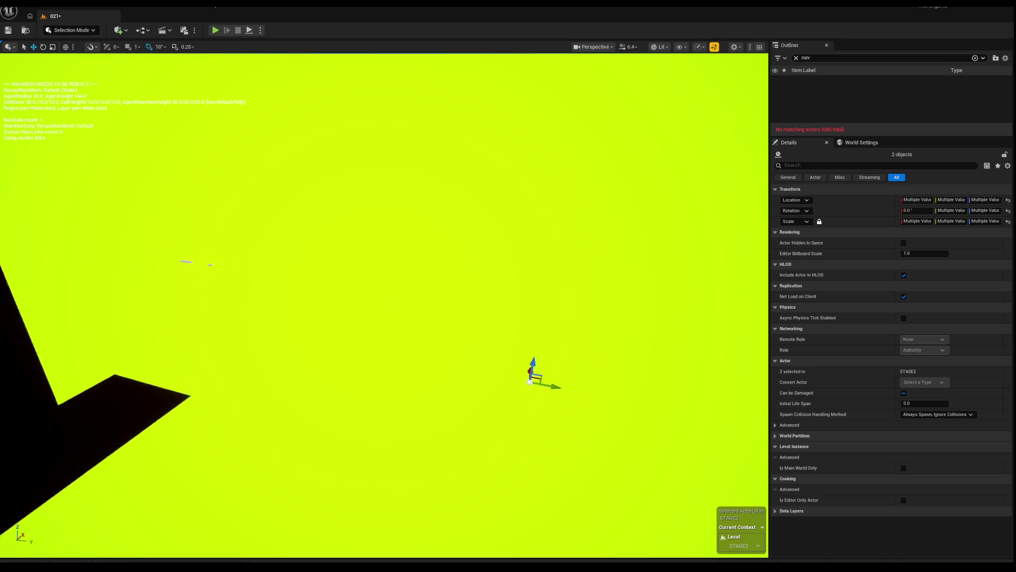
scroll(384, 306, "up", 1)
scroll(384, 306, "up", 4)
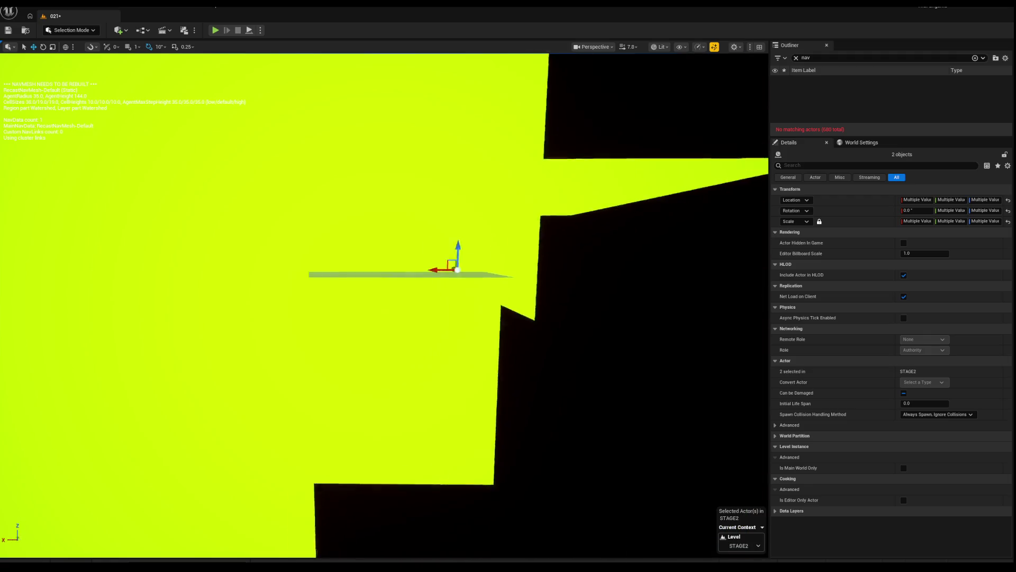
scroll(384, 306, "up", 1)
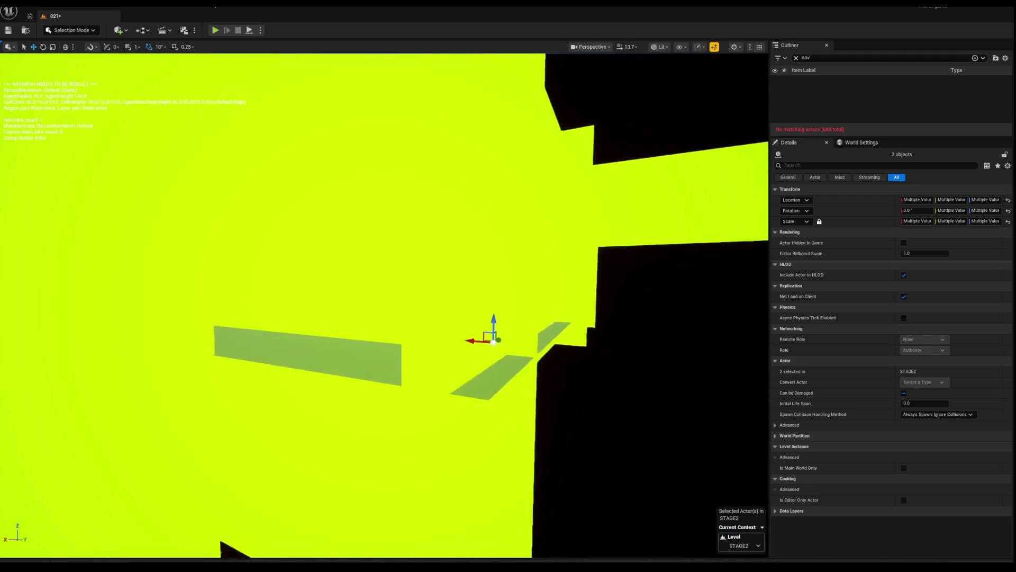
left_click_drag(192, 430, 643, 376)
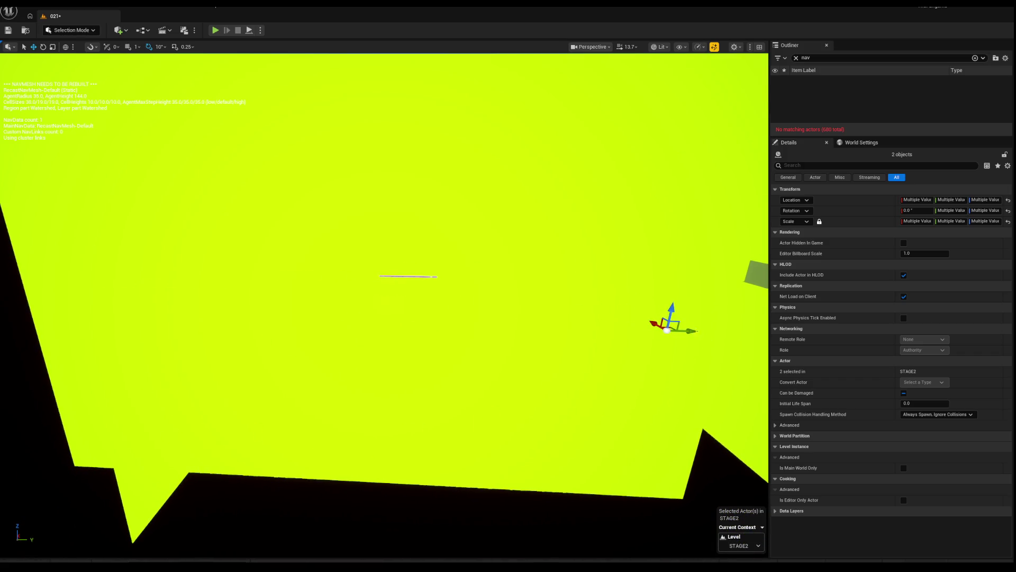
mouse_move(463, 336)
left_mouse_down()
mouse_move(411, 342)
mouse_move(477, 335)
left_mouse_up()
scroll(384, 306, "up", 3)
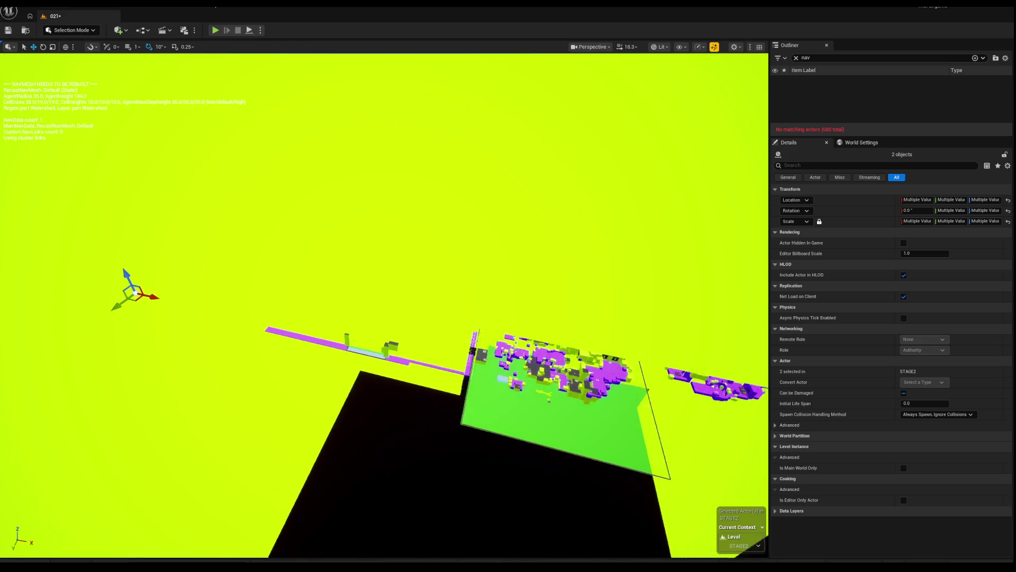
mouse_move(381, 329)
left_mouse_down()
mouse_move(435, 324)
mouse_move(418, 346)
mouse_move(628, 341)
mouse_move(614, 328)
mouse_move(245, 342)
mouse_move(260, 304)
mouse_move(307, 307)
mouse_move(475, 449)
left_mouse_up()
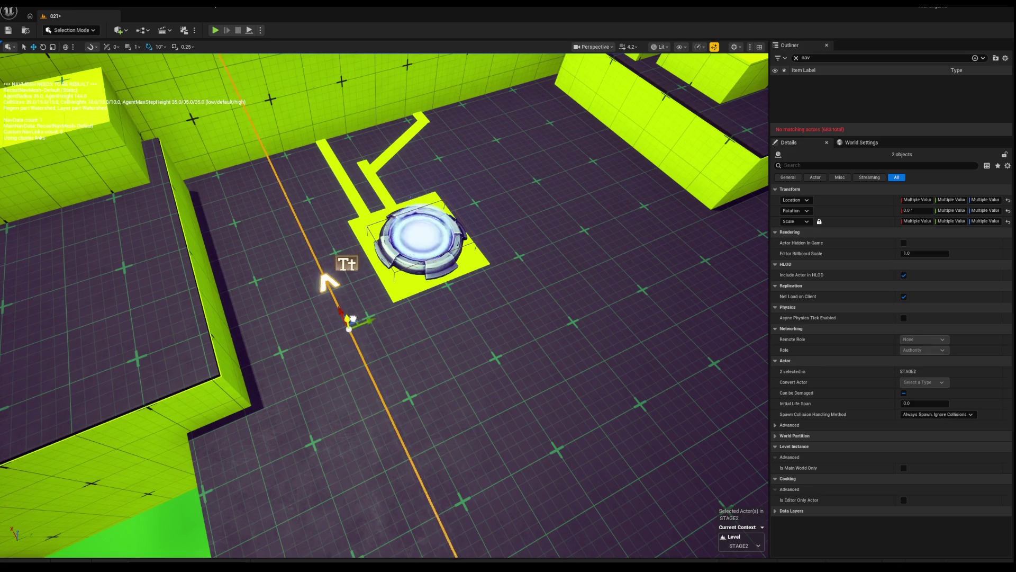
Rotate the orange guide line and its arrow marker about -80°.
left_click_drag(305, 329, 317, 361)
key("e")
left_click_drag(286, 400, 243, 392)
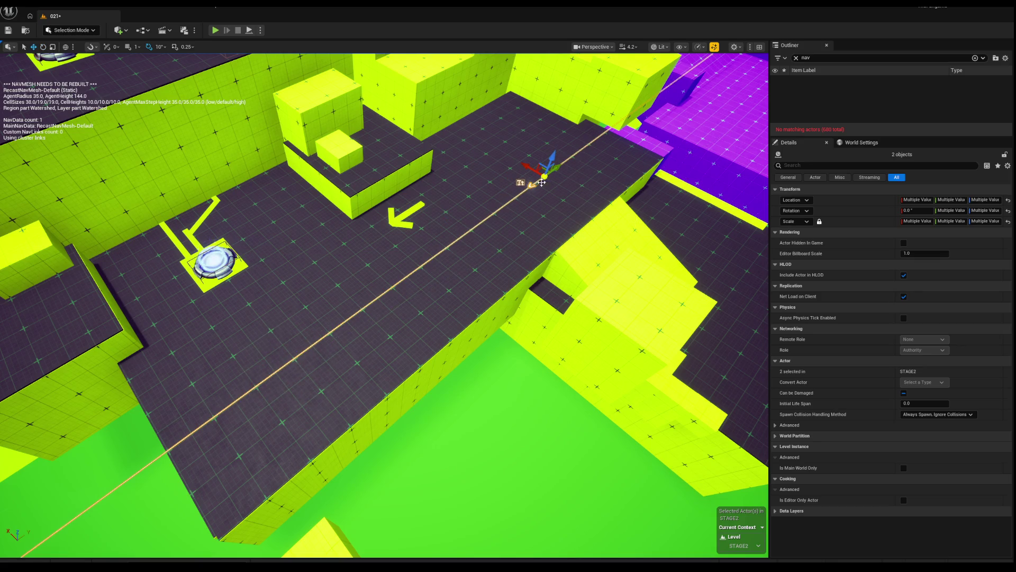
Select only the orange guide-line strip and frame the view on it.
mouse_move(584, 154)
left_mouse_down()
mouse_move(514, 174)
mouse_move(479, 227)
left_mouse_up()
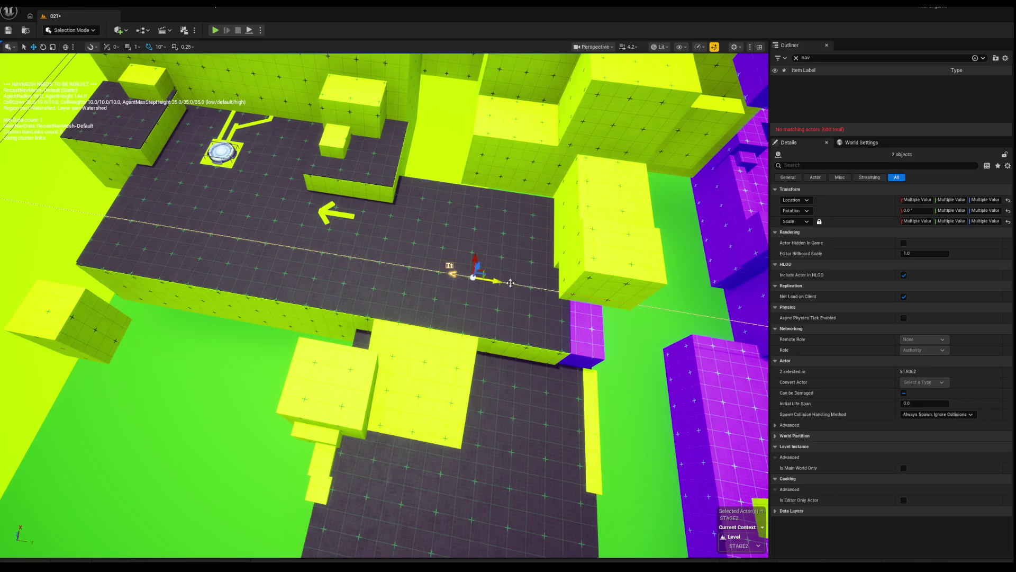
left_click_drag(535, 287, 555, 229)
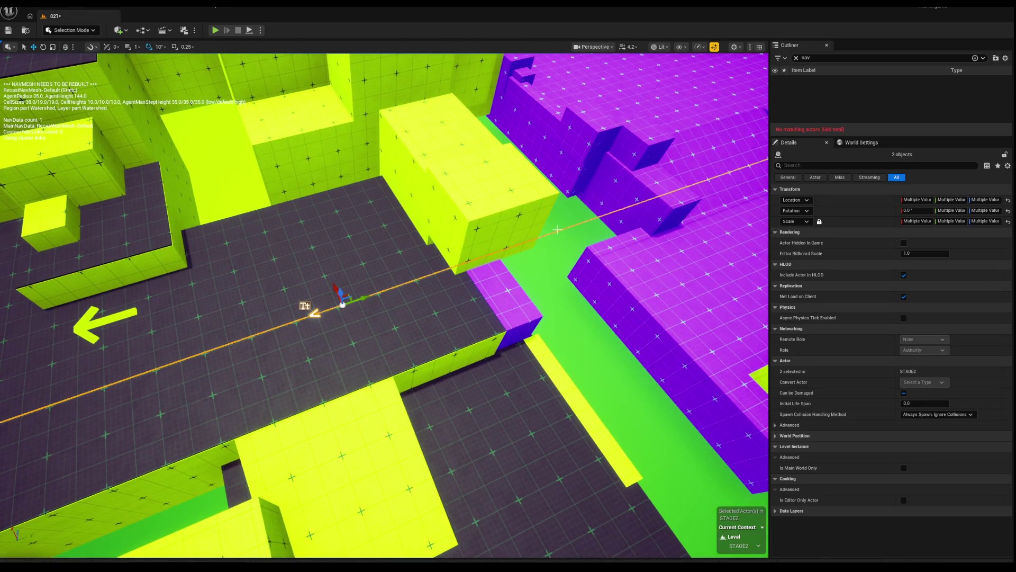
left_click(557, 230)
key("f")
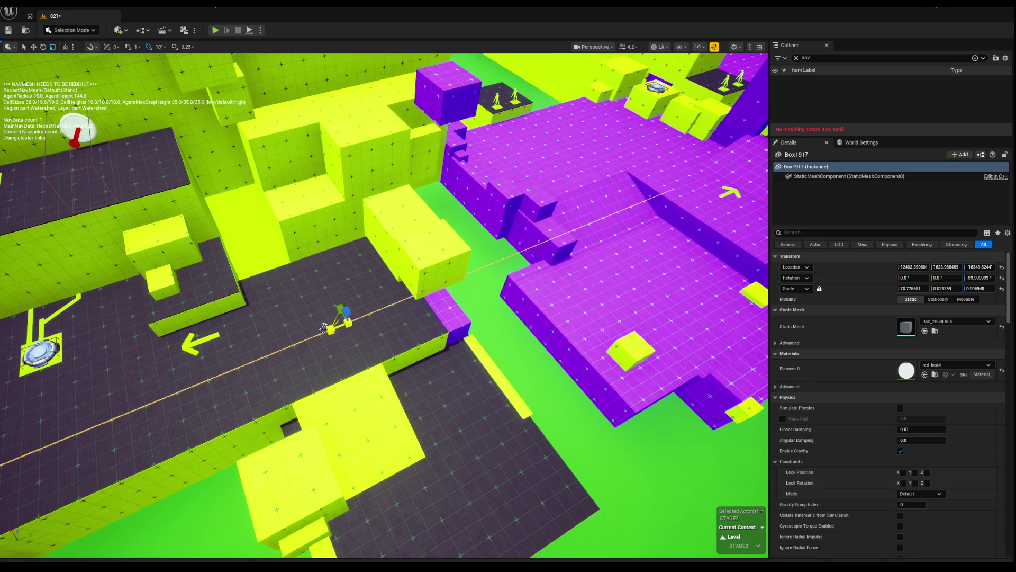
Orbit the view around the new guide-line strip and switch back to the Move tool.
mouse_move(329, 329)
left_mouse_down()
mouse_move(415, 297)
mouse_move(452, 297)
left_mouse_up()
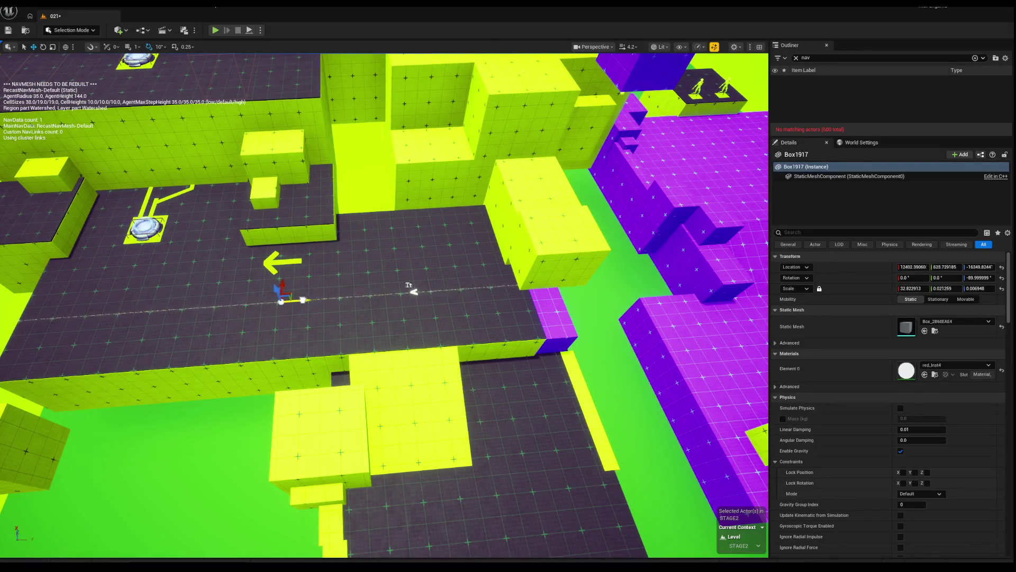
mouse_move(309, 294)
left_mouse_down()
mouse_move(318, 338)
mouse_move(435, 337)
left_mouse_up()
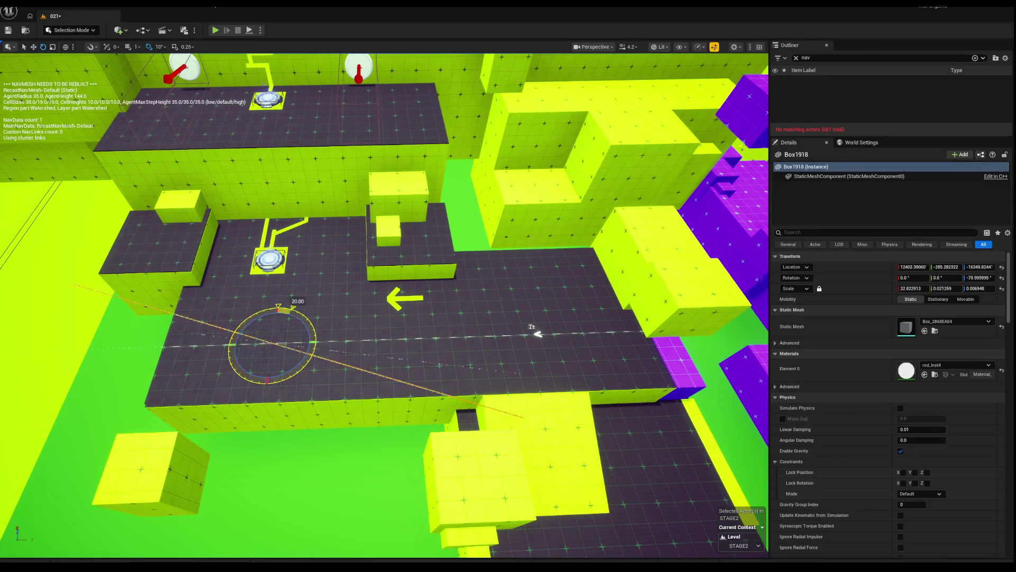
left_click_drag(304, 368, 339, 320)
key("w")
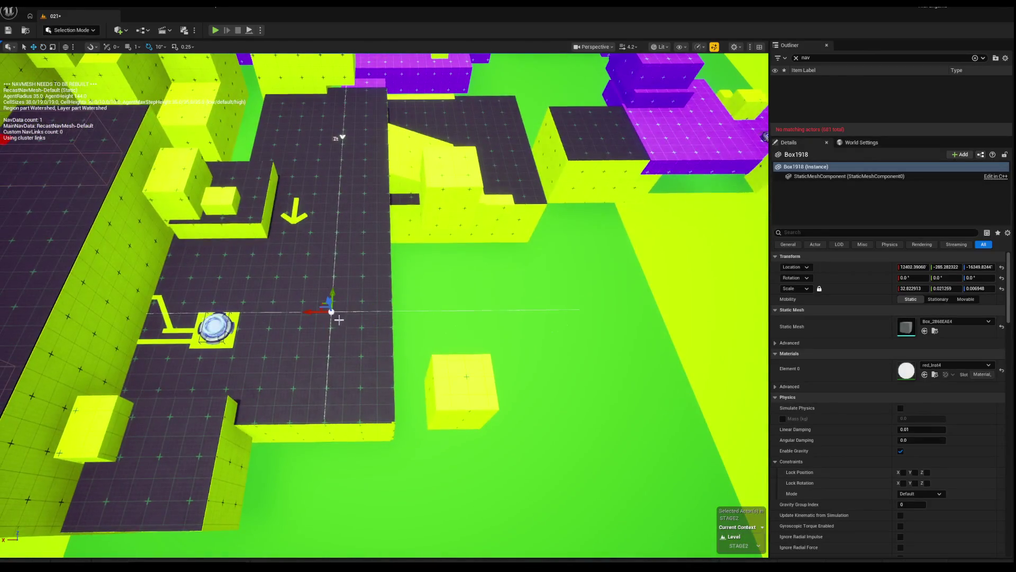
mouse_move(342, 136)
left_mouse_down()
mouse_move(608, 261)
mouse_move(583, 271)
mouse_move(339, 104)
mouse_move(337, 252)
left_mouse_up()
scroll(338, 179, "down", 3)
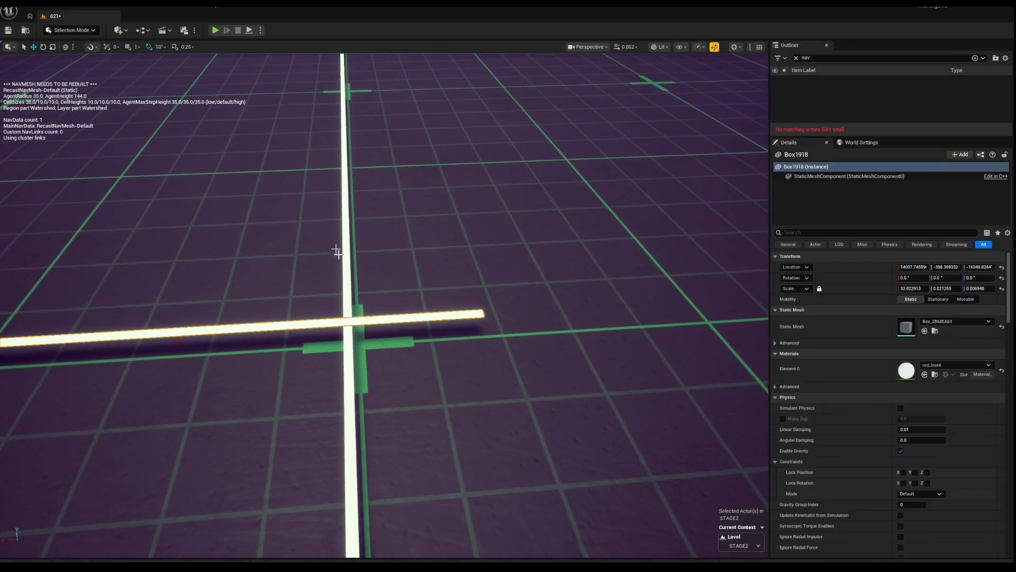
Select the line strips and arrow marker, then isolate crosswise strip Box1918 by the launch pad.
left_click(348, 321, "ctrl")
mouse_move(348, 321)
left_mouse_down()
mouse_move(388, 368)
mouse_move(357, 347)
mouse_move(5, 328)
left_mouse_up()
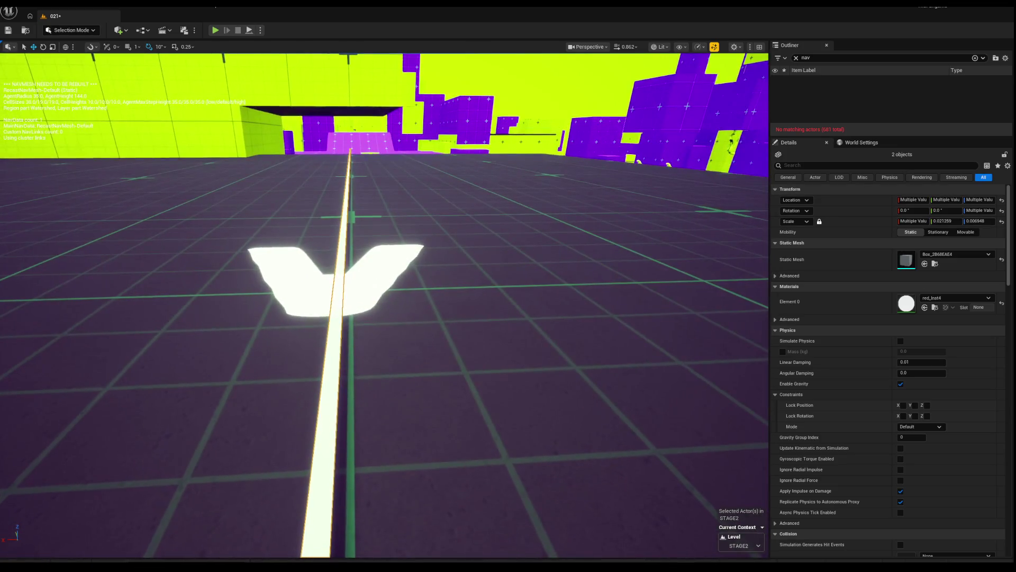
left_click(297, 281, "ctrl")
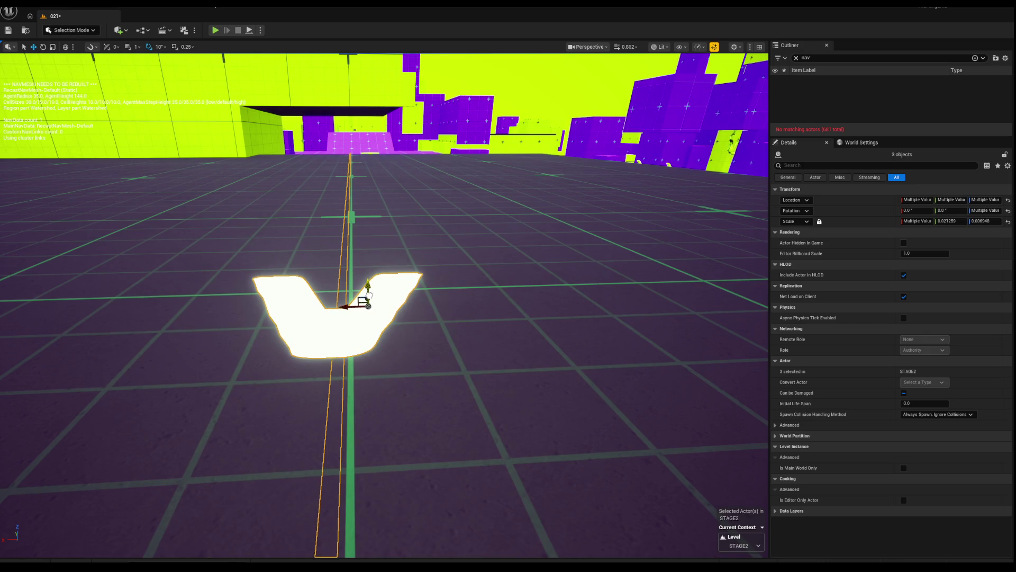
left_click_drag(369, 293, 404, 313)
left_click(404, 307)
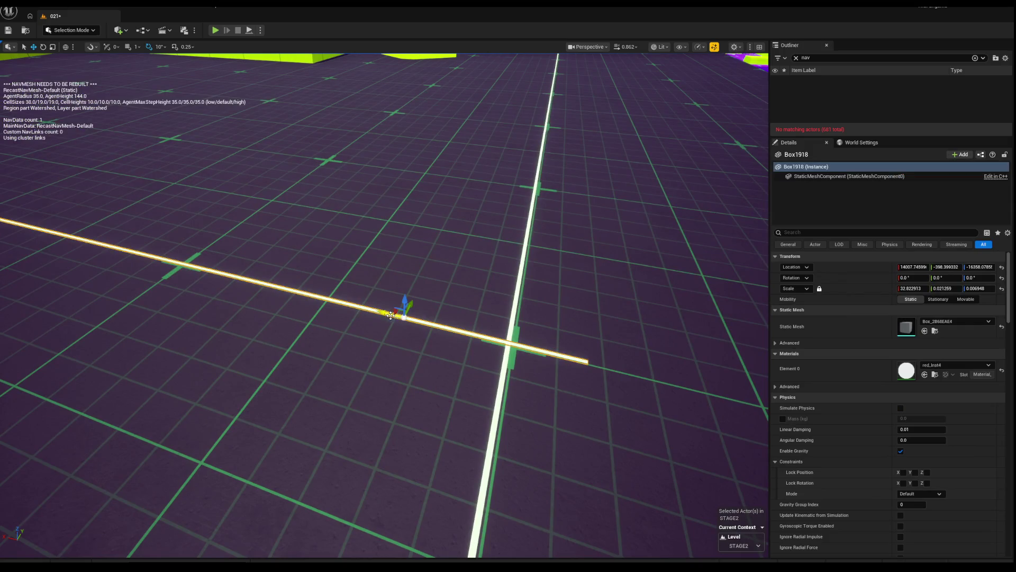
scroll(331, 306, "down", 15)
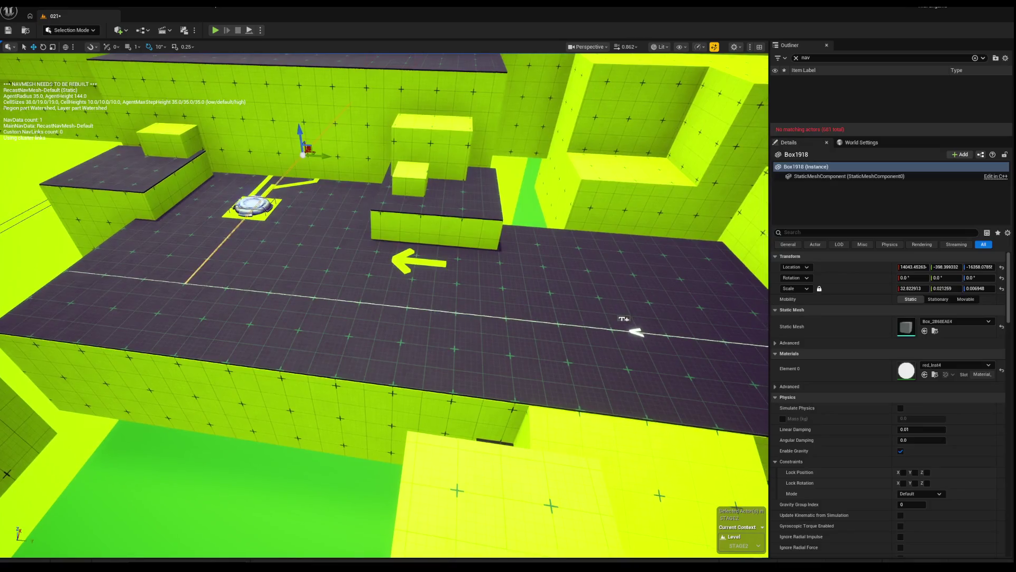
Alt-drag a copy of the TextRender arrow beside the guide line and rotate it 70° toward the launch pad.
left_click(373, 307, "ctrl")
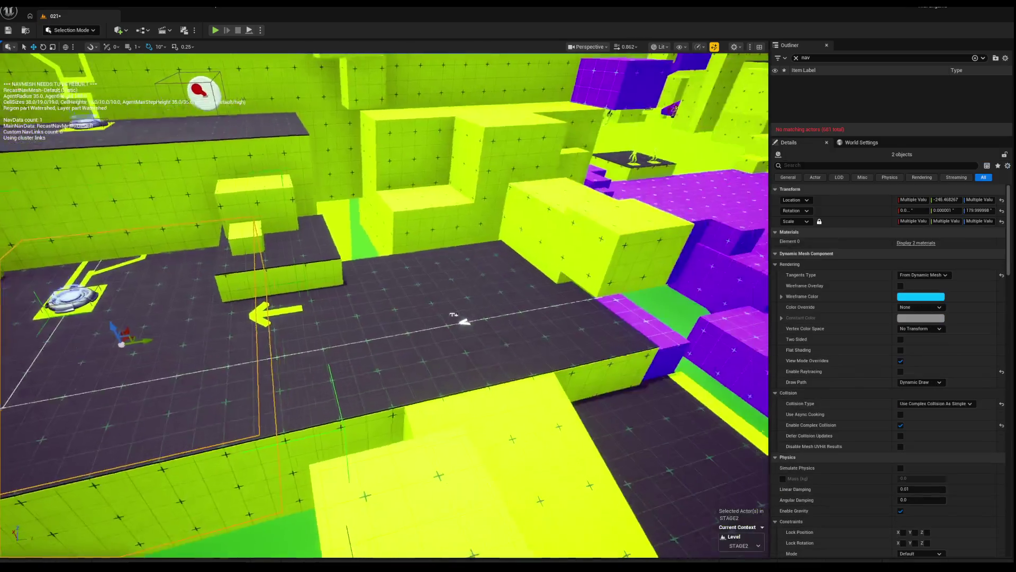
left_click_drag(462, 320, 462, 320)
scroll(555, 295, "up", 5)
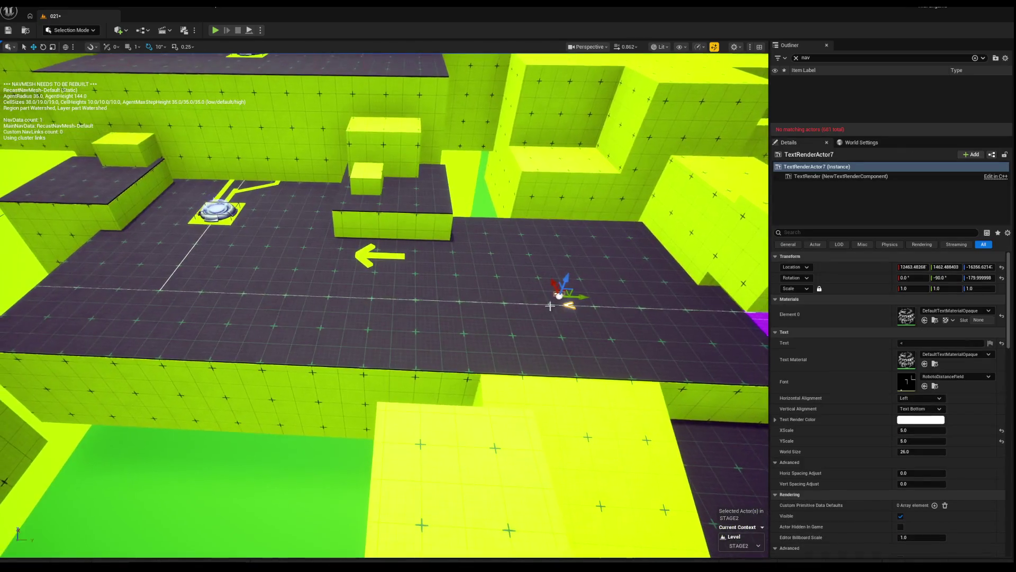
mouse_move(225, 286)
left_mouse_down("shift")
mouse_move(265, 317)
mouse_move(353, 356)
left_mouse_up("shift")
left_click_drag(308, 392, 339, 325)
key("w")
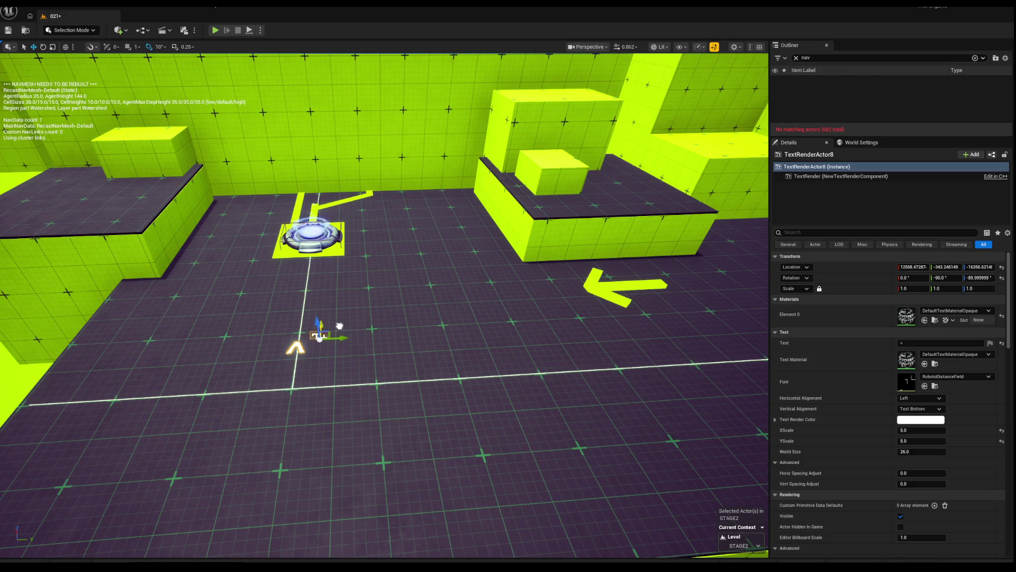
left_click(380, 336, "ctrl")
scroll(380, 337, "down", 5)
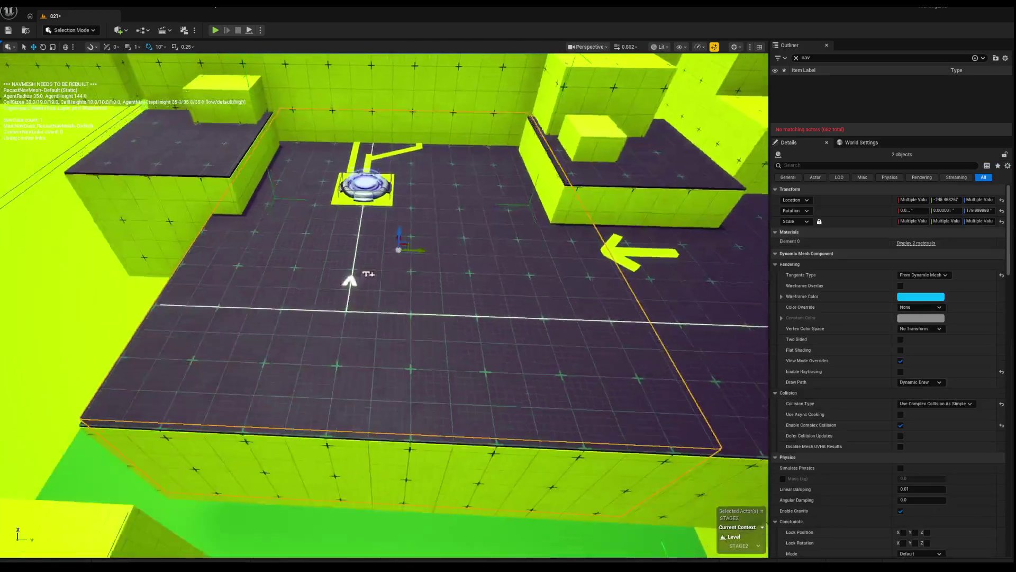
scroll(401, 337, "up", 2)
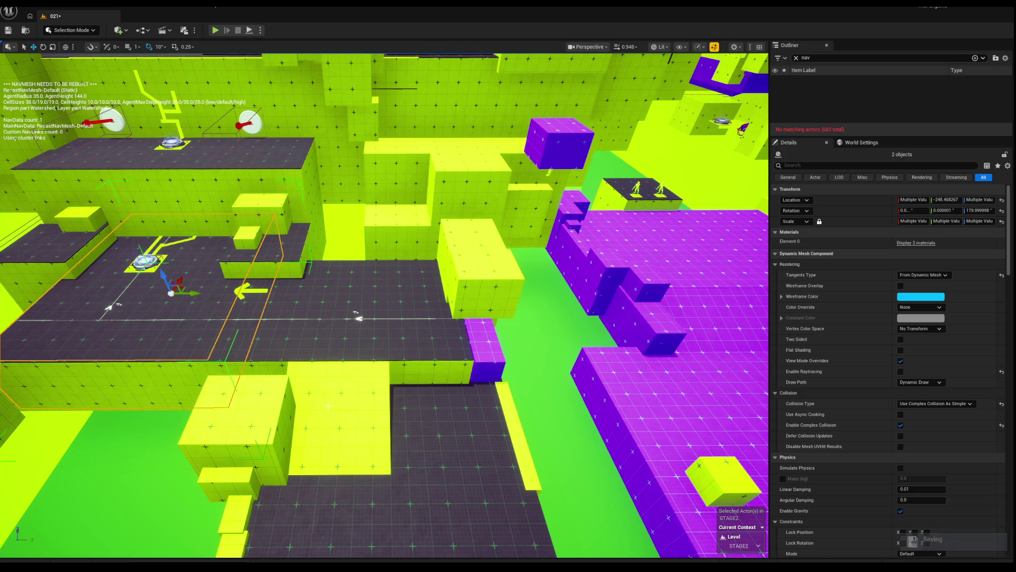
Delete the five step cubes below the walkway.
scroll(333, 406, "up", 10)
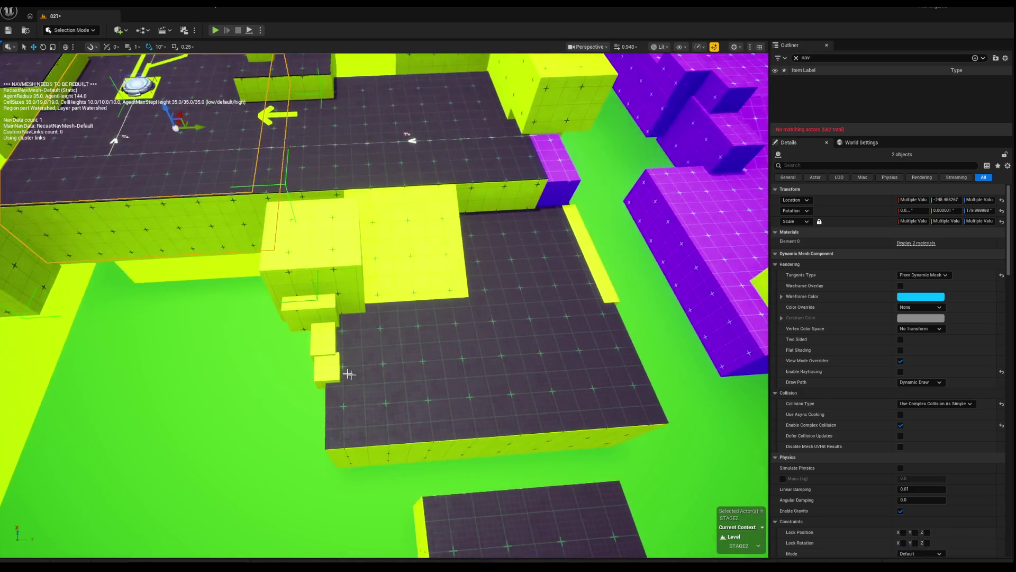
left_click(315, 279)
left_click(311, 307, "ctrl")
left_click(323, 339, "ctrl")
left_click(328, 360, "ctrl")
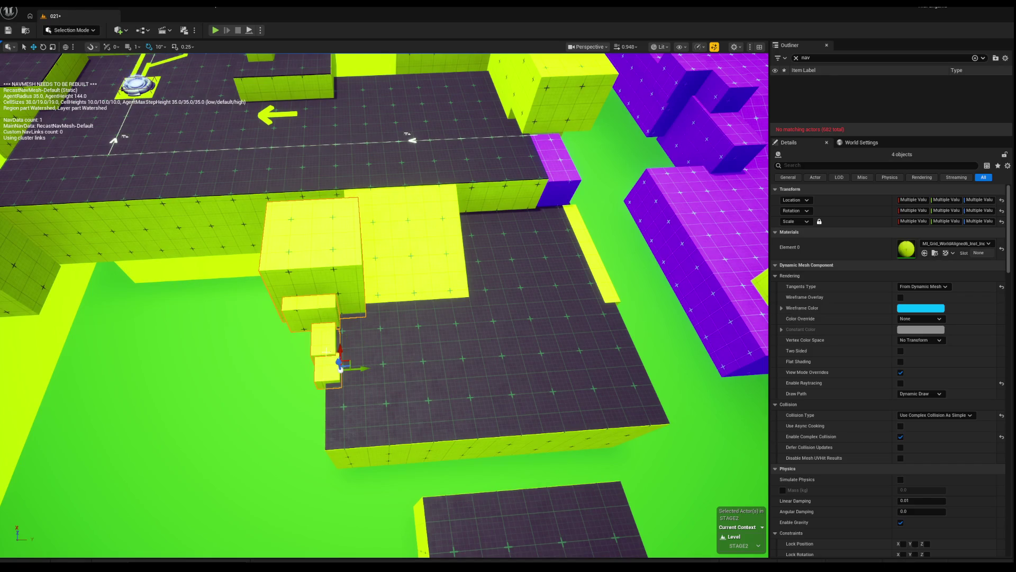
key("Delete")
scroll(339, 344, "down", 5)
left_click(379, 339)
key("Delete")
Widen the lower platform slightly with the scale gizmo, undoing the bad scale attempts.
left_click(484, 348)
scroll(427, 284, "up", 3)
mouse_move(444, 294)
left_mouse_down()
mouse_move(431, 285)
mouse_move(397, 301)
left_mouse_up()
key("ctrl+z")
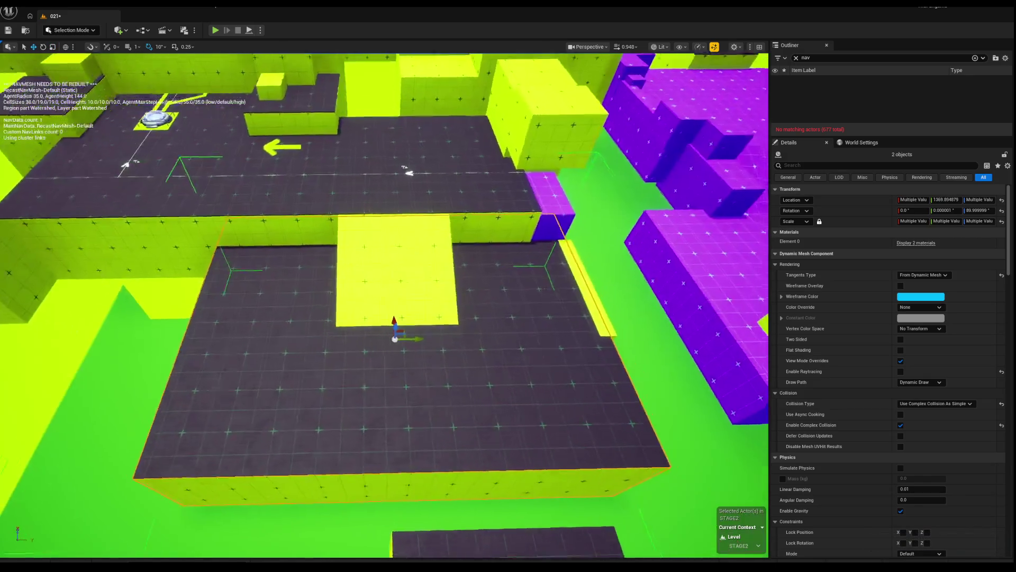
key("e")
key("r")
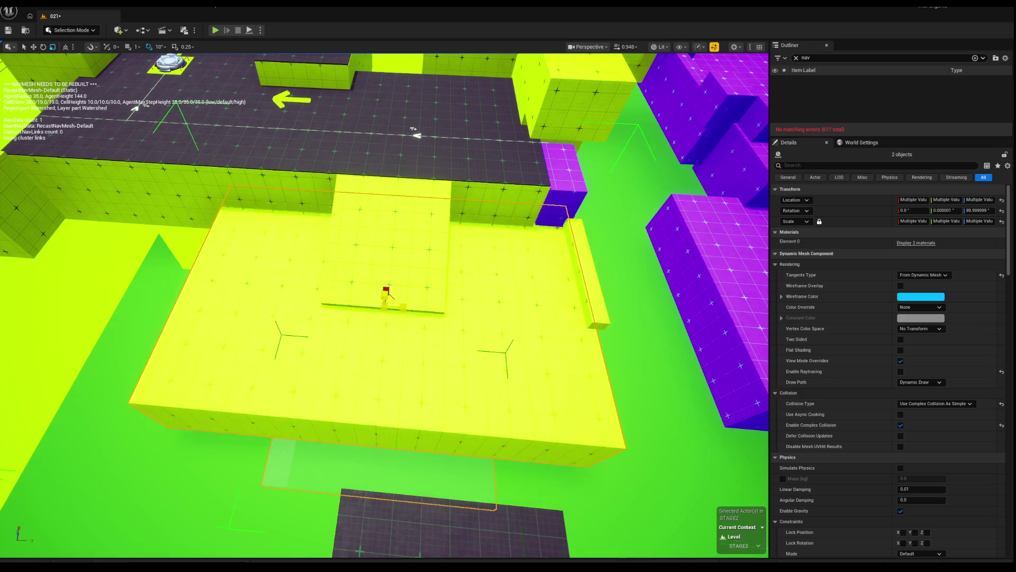
key("ctrl+z")
mouse_move(404, 307)
left_mouse_down()
mouse_move(423, 308)
mouse_move(288, 295)
mouse_move(314, 306)
mouse_move(256, 265)
mouse_move(193, 256)
left_mouse_up()
key("w")
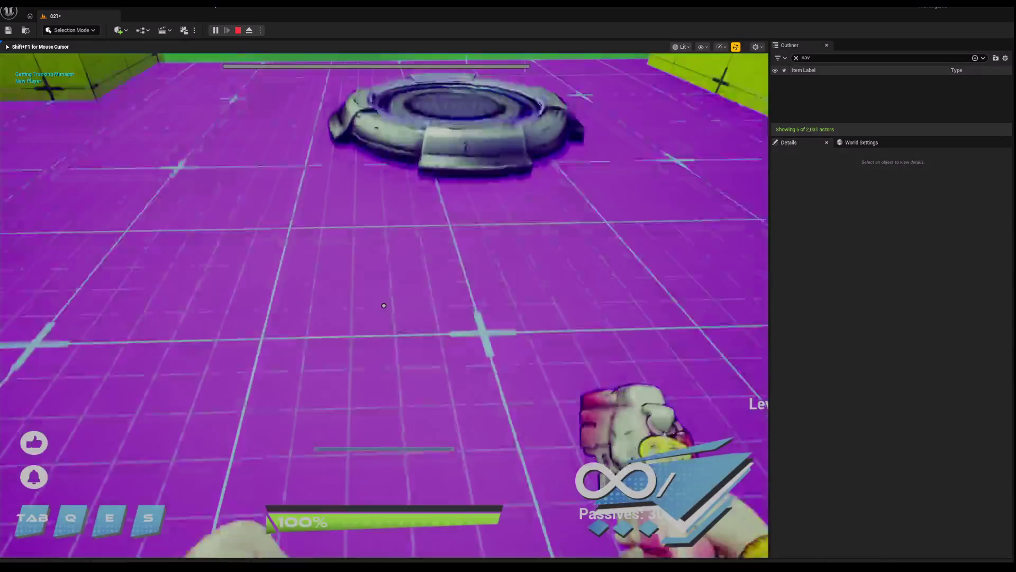
Walk forward onto the launch pad and use movement abilities to land near the structure.
key("w")
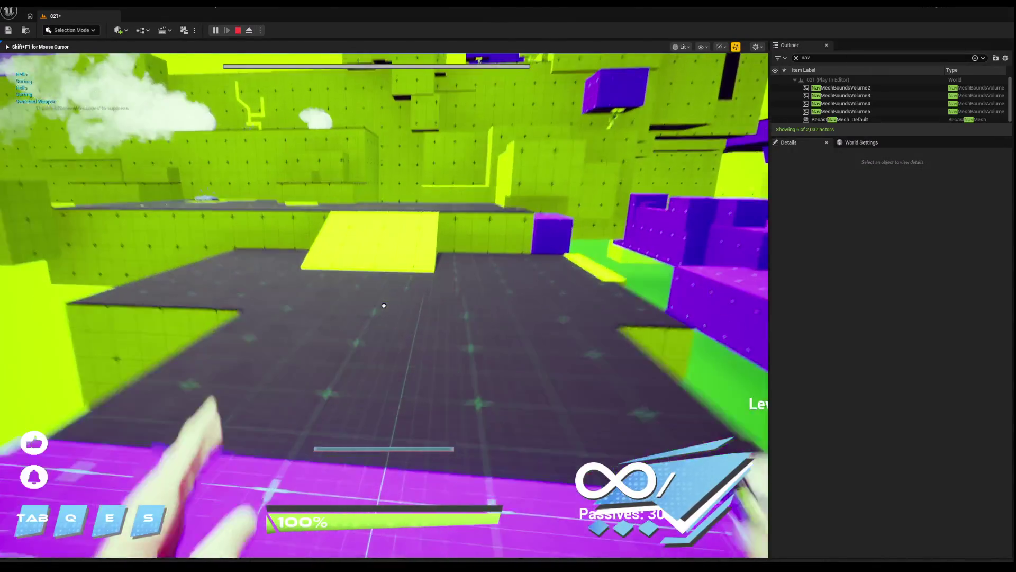
key("w")
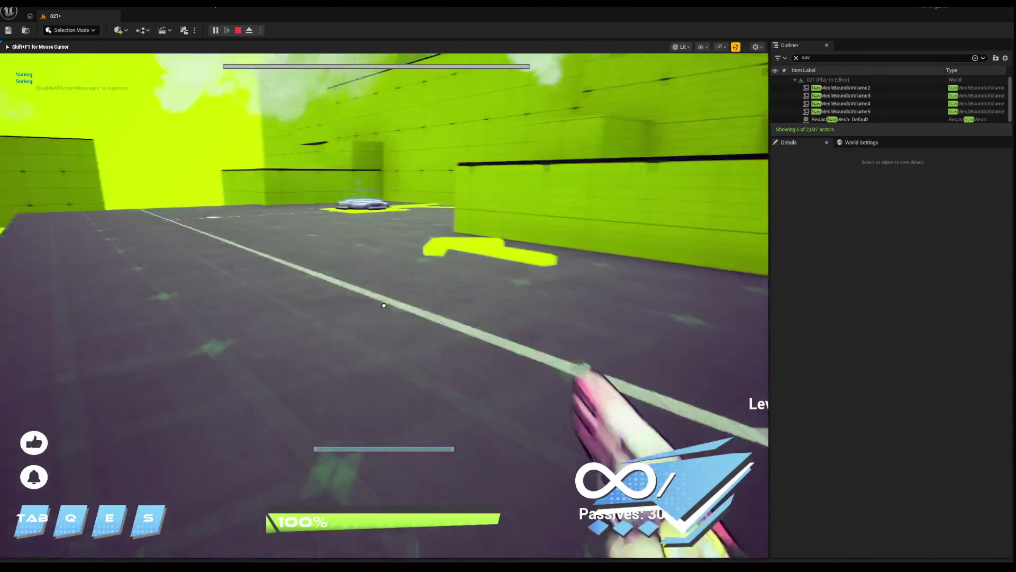
key("w")
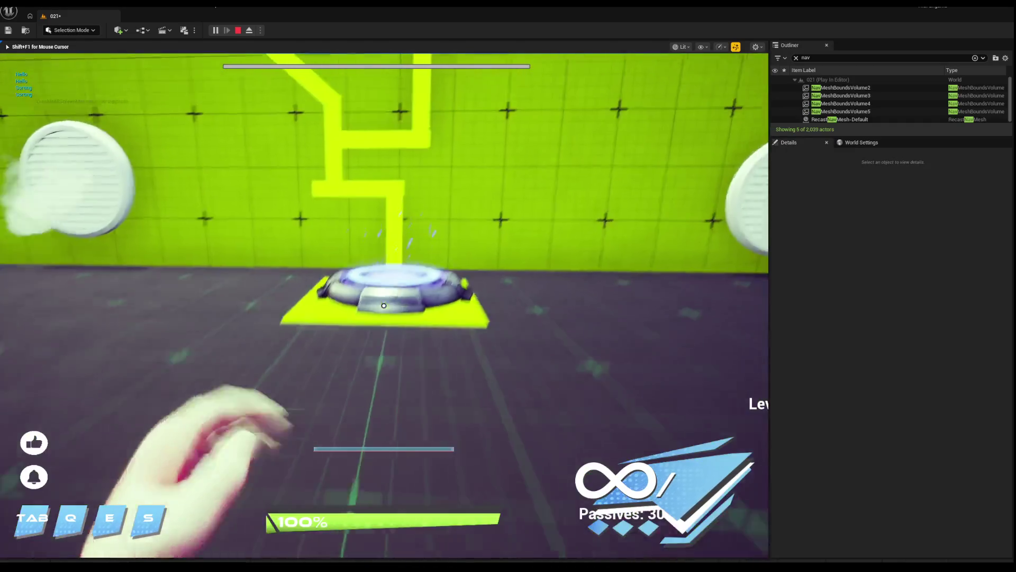
key("w")
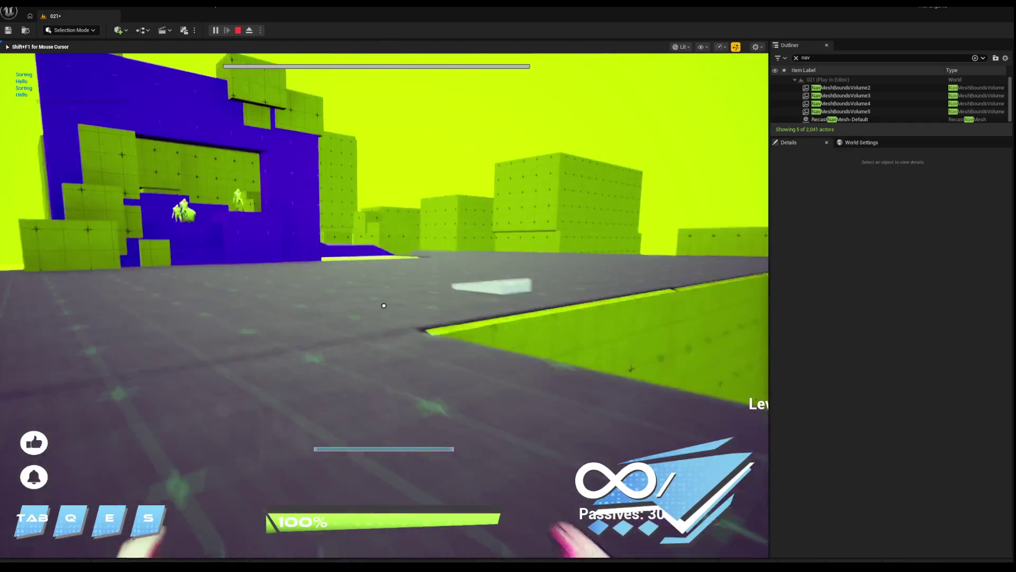
key("s")
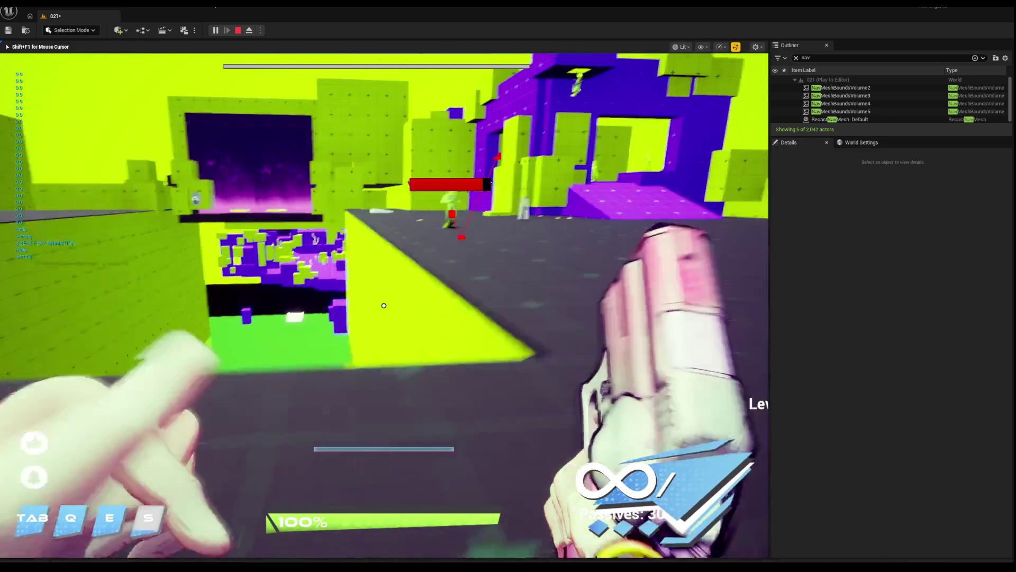
Shoot the advancing enemy repeatedly until it dies.
left_click(384, 305)
left_click(383, 305)
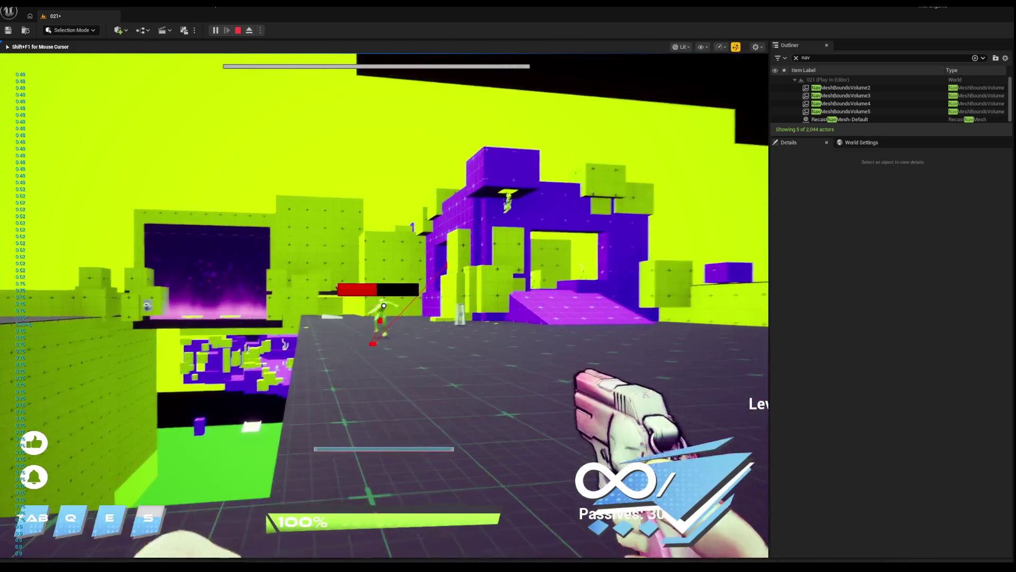
left_click(384, 306)
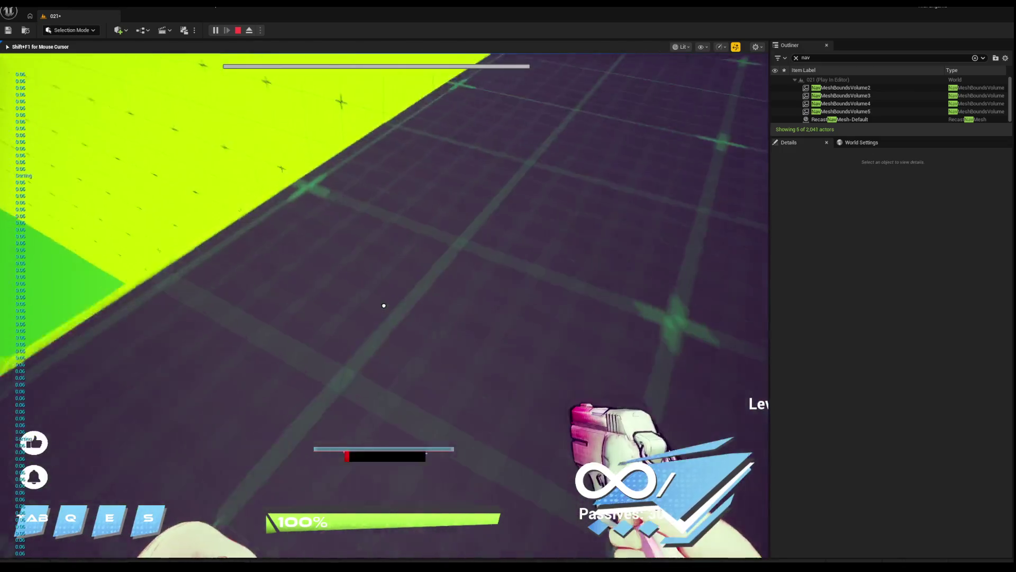
left_click(383, 306)
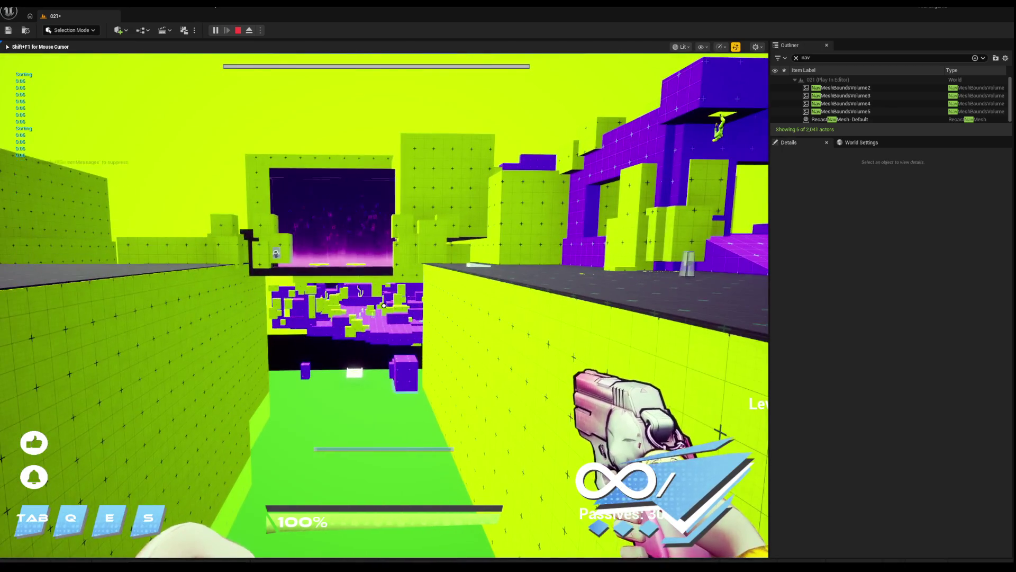
Move on toward the purple structure, then stop the play-test with Esc.
key("space")
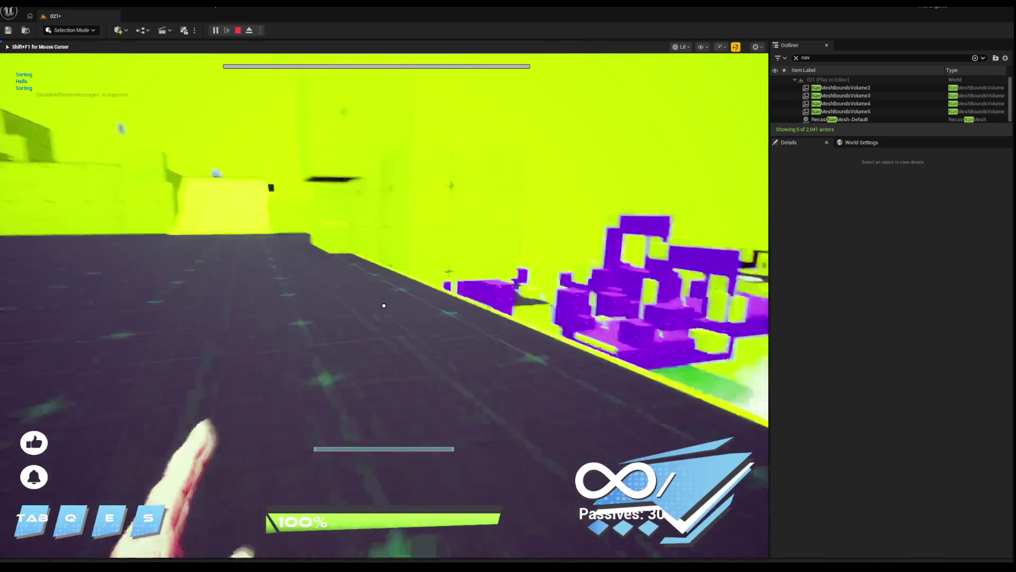
key("space")
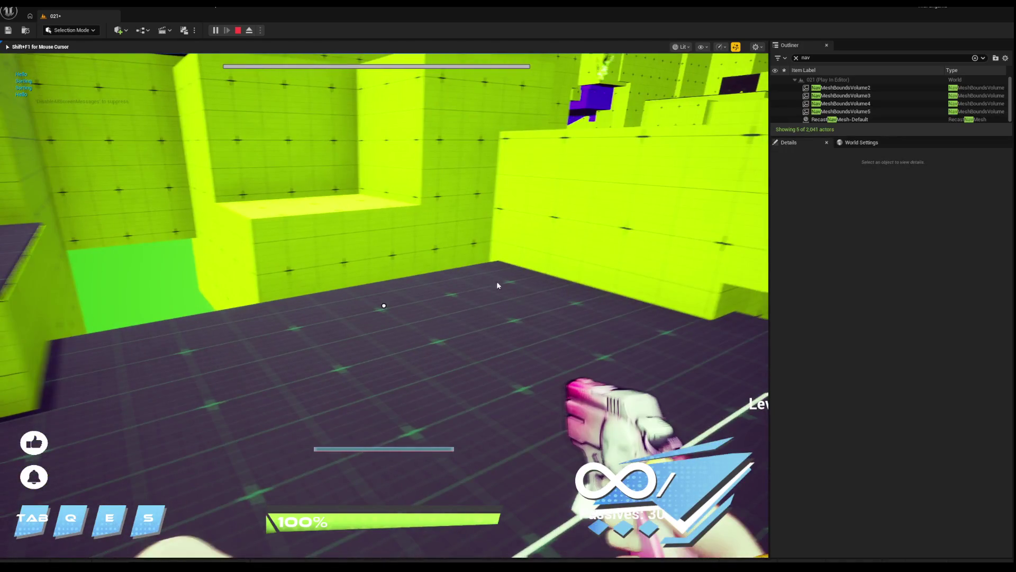
key("Escape")
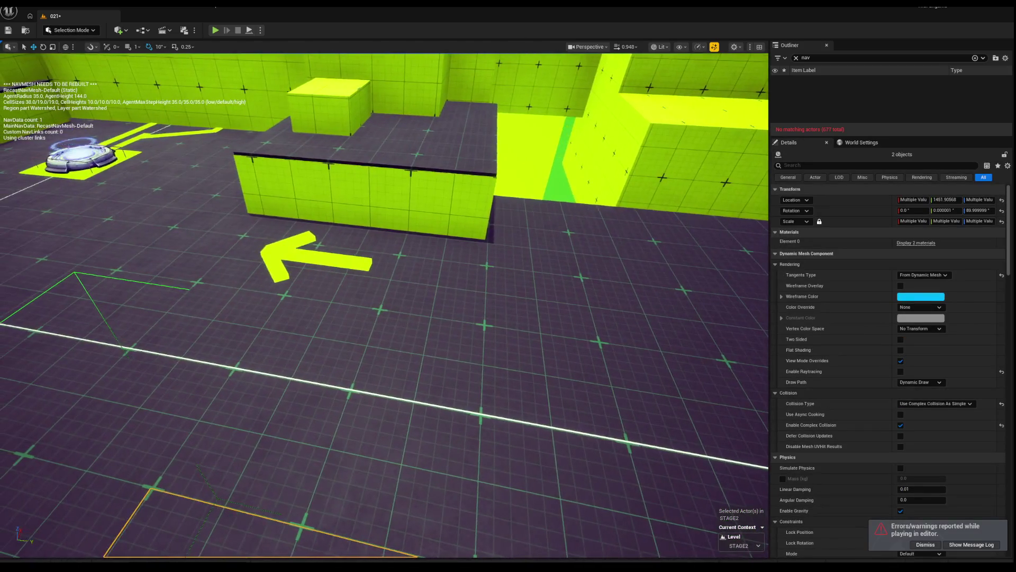
Delete the grouped yellow arrow marker beside the white guide line, confirming the referenced-actor prompt.
key("Delete")
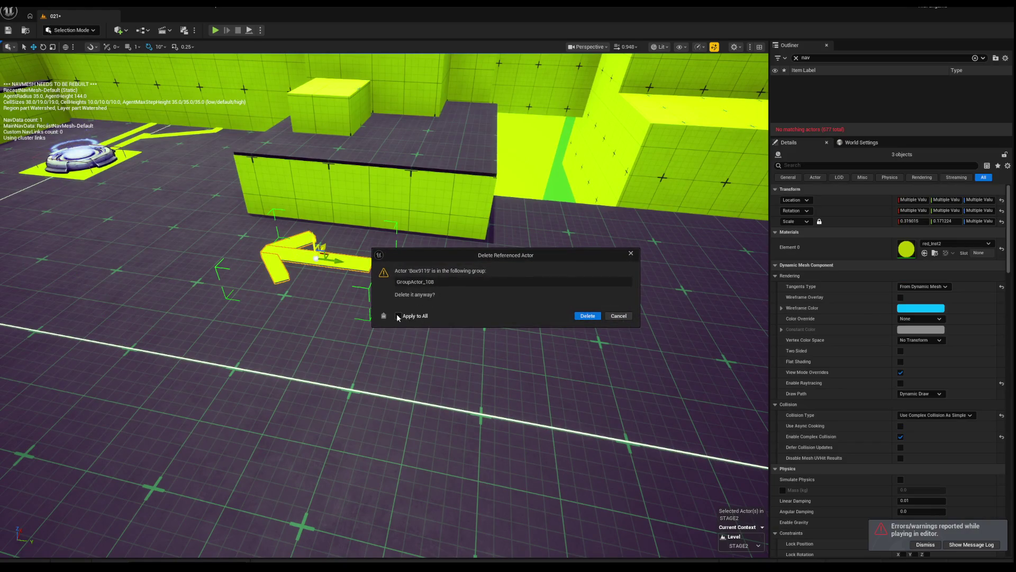
left_click(576, 317)
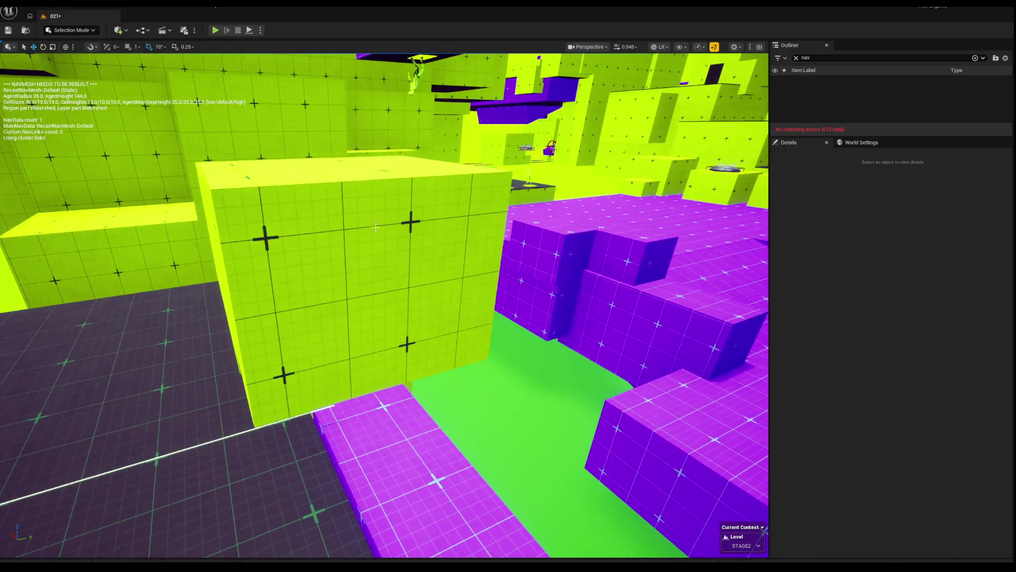
Lower the lime step cube and slide it along the ledge.
left_click(402, 272)
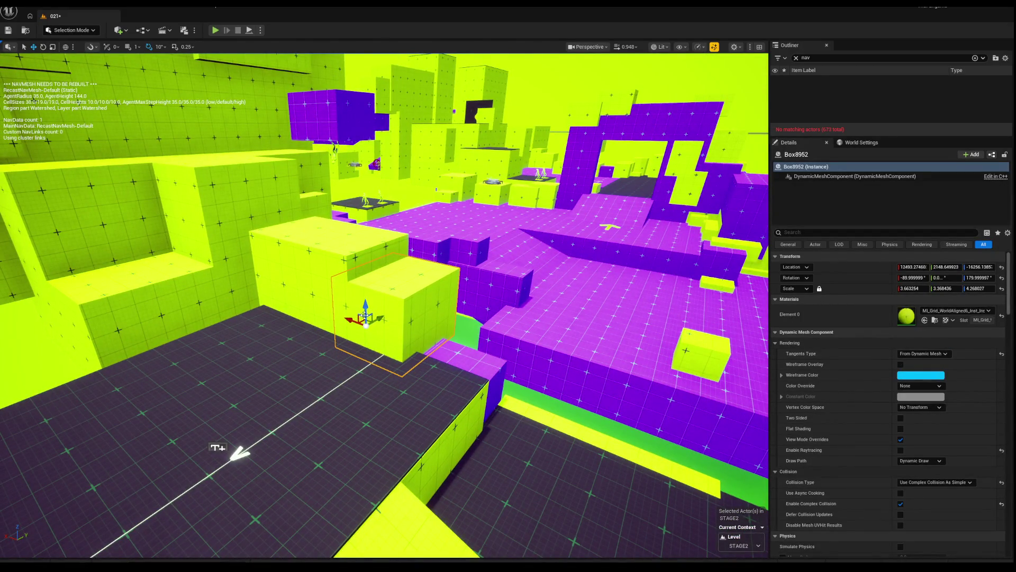
left_click_drag(356, 322, 356, 320)
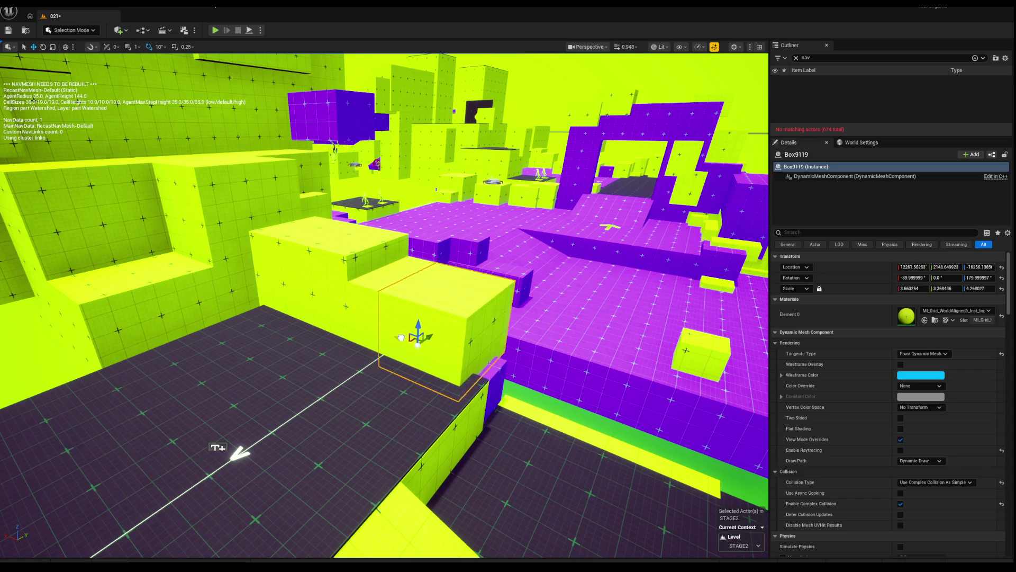
left_click_drag(458, 342, 462, 378)
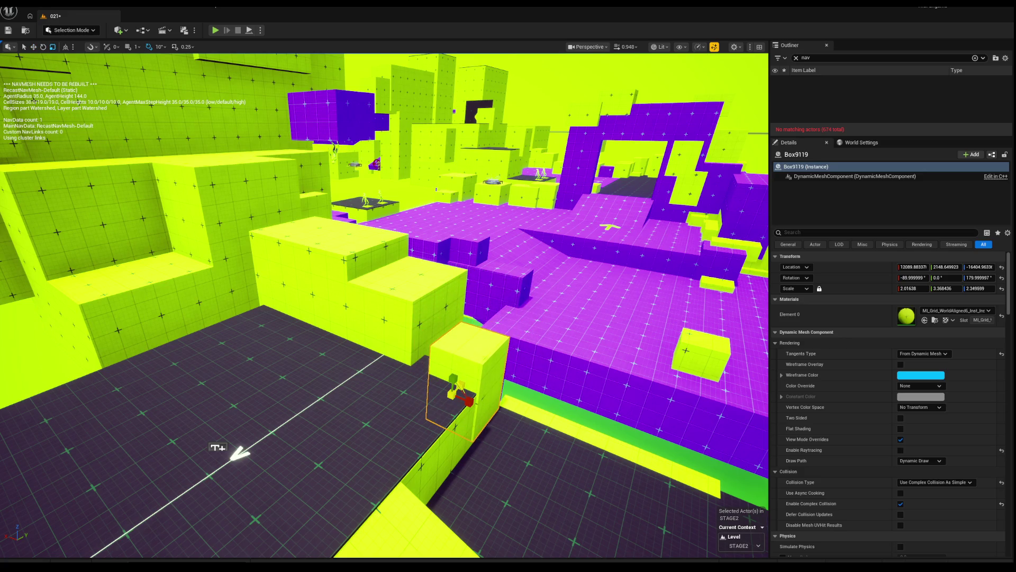
mouse_move(452, 395)
left_mouse_down()
mouse_move(483, 419)
mouse_move(476, 387)
mouse_move(523, 392)
mouse_move(239, 355)
mouse_move(288, 391)
left_mouse_up()
Alt-drag a copy of the cube, lower it and push it against the ledge.
left_click_drag(216, 388, 619, 431)
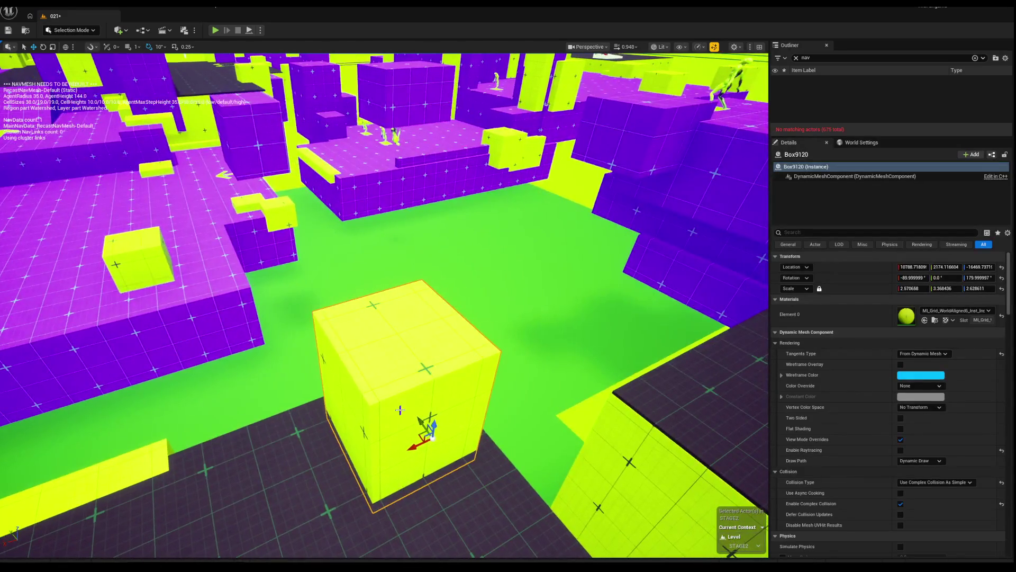
left_click_drag(415, 410, 403, 461)
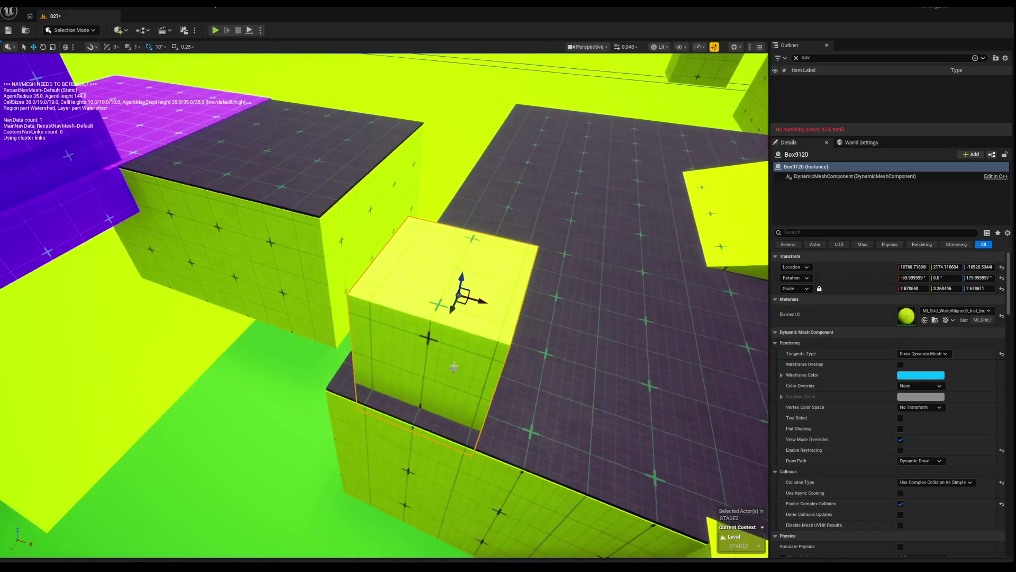
left_click_drag(497, 288, 475, 294)
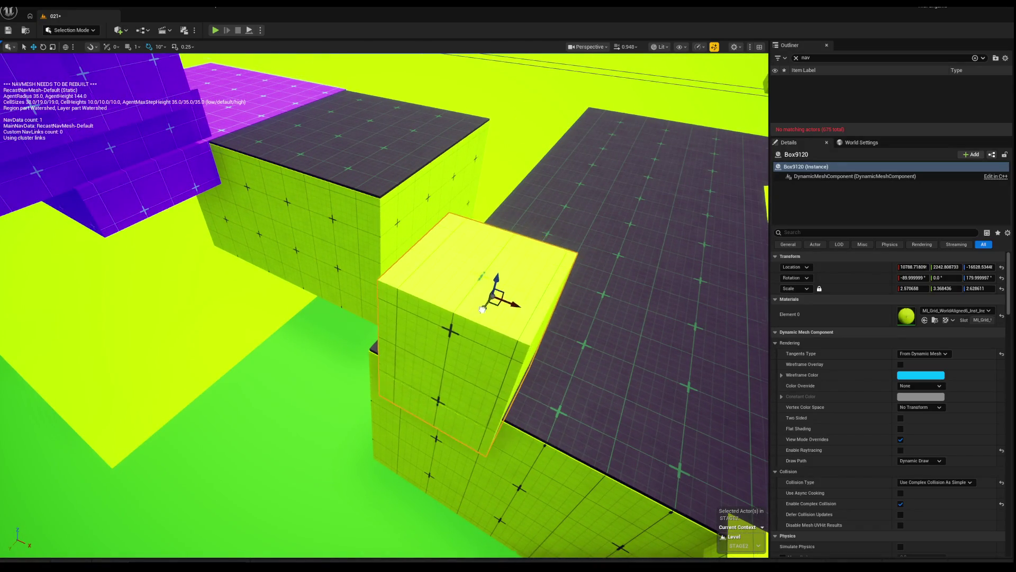
key("f")
mouse_move(397, 323)
left_mouse_down()
mouse_move(386, 488)
mouse_move(448, 540)
mouse_move(328, 394)
mouse_move(594, 208)
mouse_move(424, 326)
left_mouse_up()
Undo the trial move of yellow block Box8992, leaving it near 12454.7, 2148.6, -16256.1.
left_click(424, 327)
scroll(384, 306, "down", 10)
scroll(384, 306, "up", 8)
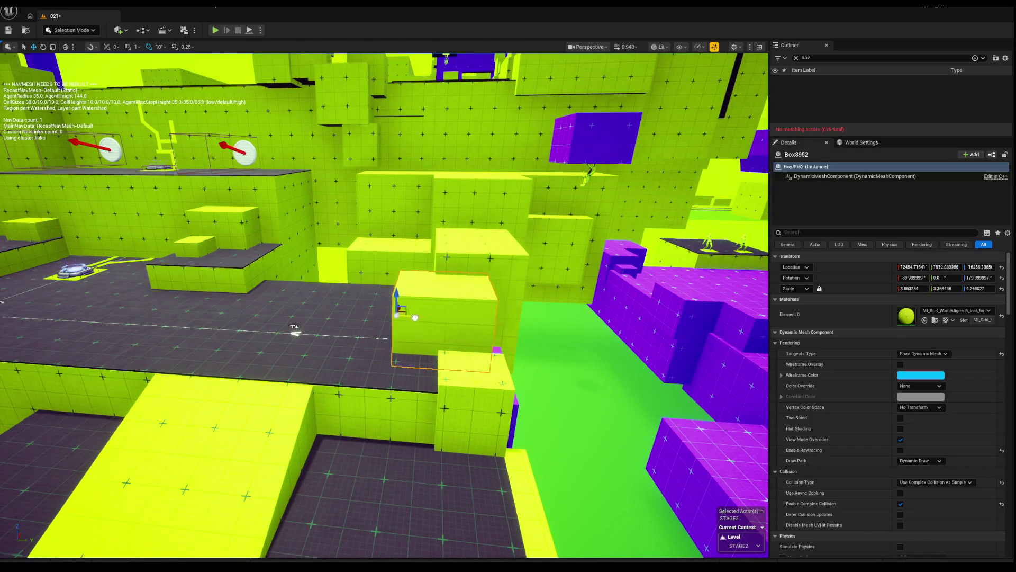
scroll(451, 324, "down", 5)
key("ctrl+z")
scroll(413, 345, "up", 6)
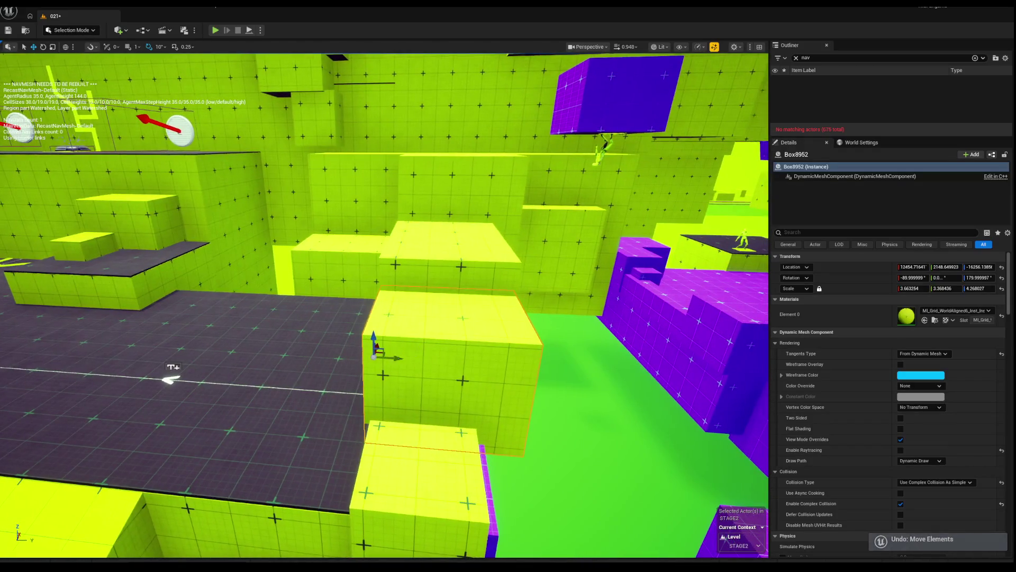
scroll(383, 359, "up", 6)
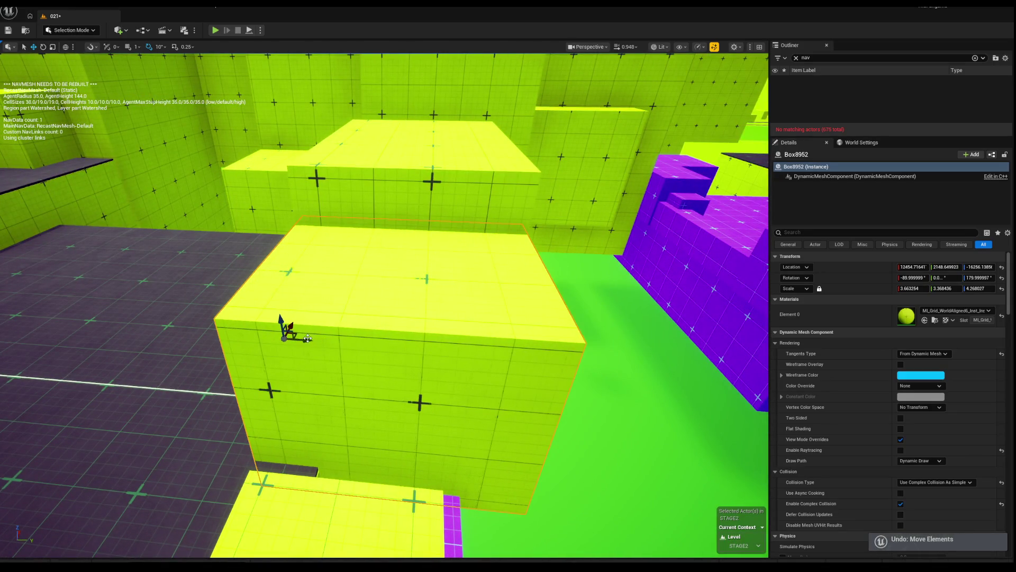
scroll(385, 305, "down", 8)
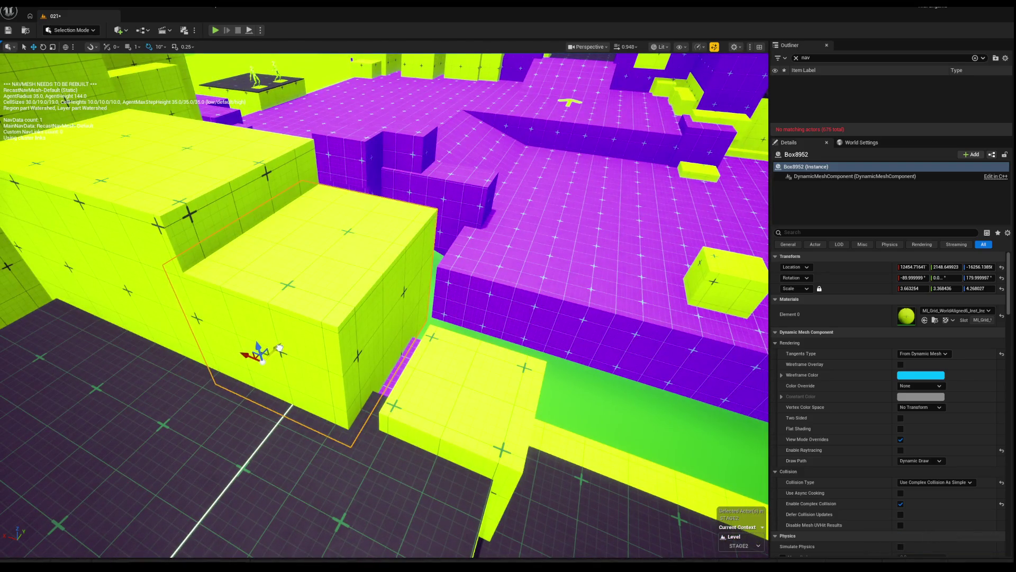
Place the lime step cube beside the ramp and resize it.
mouse_move(237, 345)
left_mouse_down()
mouse_move(408, 351)
mouse_move(524, 289)
mouse_move(542, 296)
left_mouse_up()
mouse_move(241, 297)
left_mouse_down()
mouse_move(349, 297)
mouse_move(328, 255)
mouse_move(275, 249)
mouse_move(267, 250)
mouse_move(445, 301)
mouse_move(370, 292)
left_mouse_up()
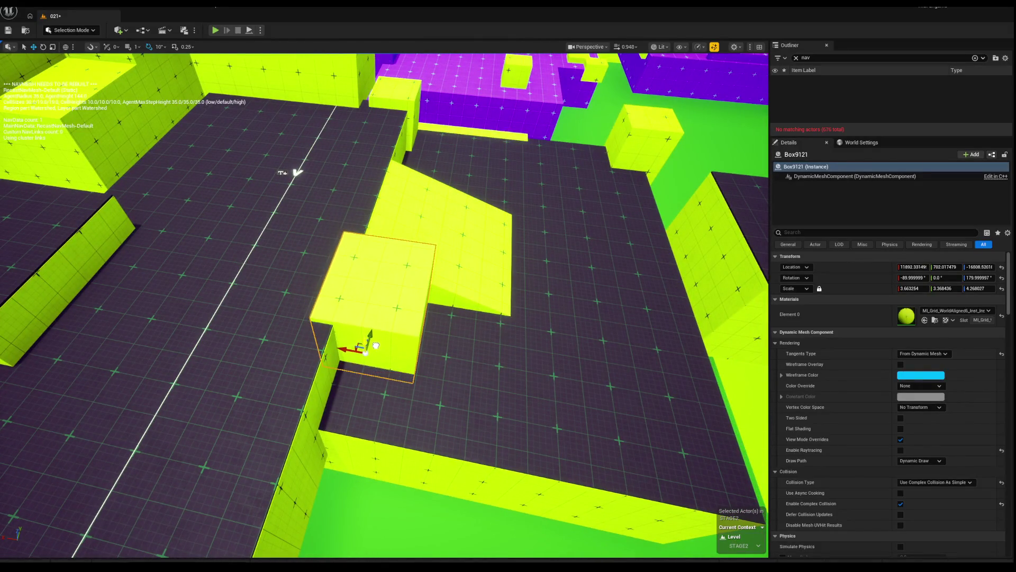
left_click_drag(365, 347, 398, 321)
mouse_move(356, 356)
left_mouse_down()
mouse_move(370, 360)
mouse_move(341, 345)
mouse_move(363, 341)
mouse_move(318, 363)
mouse_move(332, 371)
mouse_move(364, 351)
mouse_move(376, 359)
left_mouse_up()
key("r")
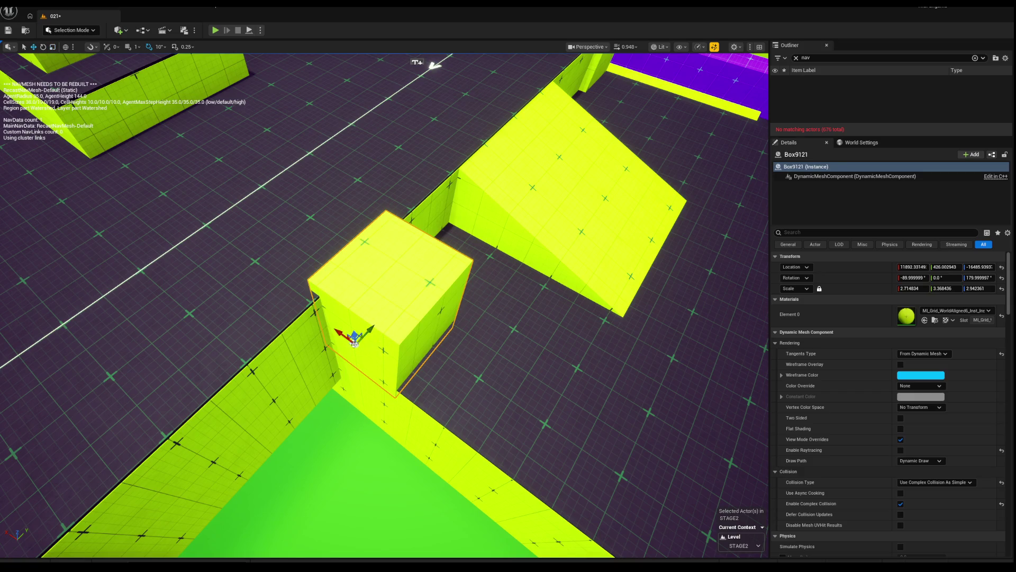
mouse_move(352, 322)
left_mouse_down()
mouse_move(352, 295)
mouse_move(351, 310)
mouse_move(259, 284)
mouse_move(204, 289)
mouse_move(290, 314)
mouse_move(292, 296)
mouse_move(325, 320)
mouse_move(324, 293)
left_mouse_up()
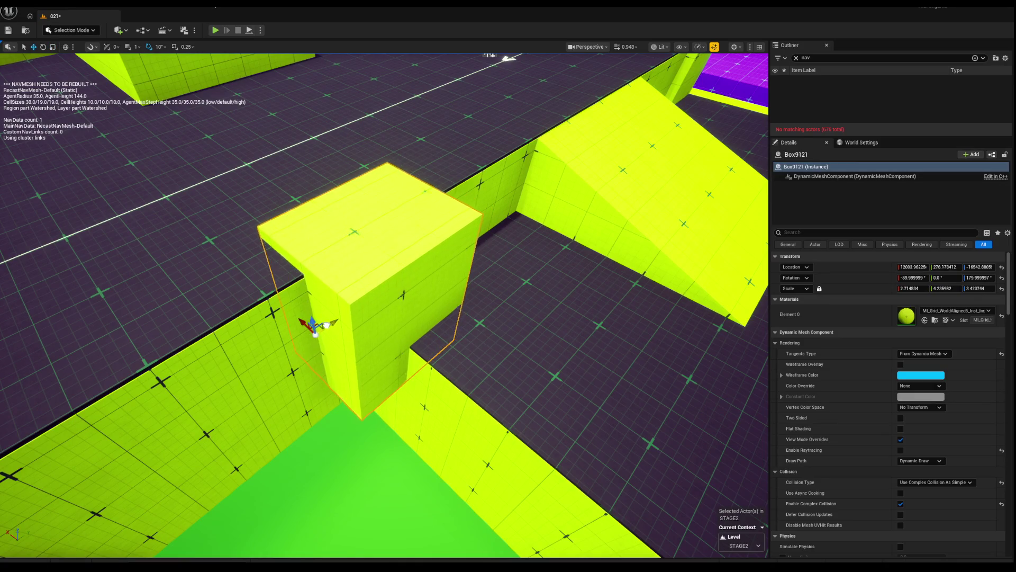
left_click_drag(328, 328, 286, 307)
key("Escape")
Copy a step cube against the wall and shorten Box9122's Z scale from about 3.42 to 2.91.
mouse_move(318, 254)
left_mouse_down()
mouse_move(281, 291)
mouse_move(336, 337)
mouse_move(297, 346)
mouse_move(290, 359)
left_mouse_up()
left_click(299, 267)
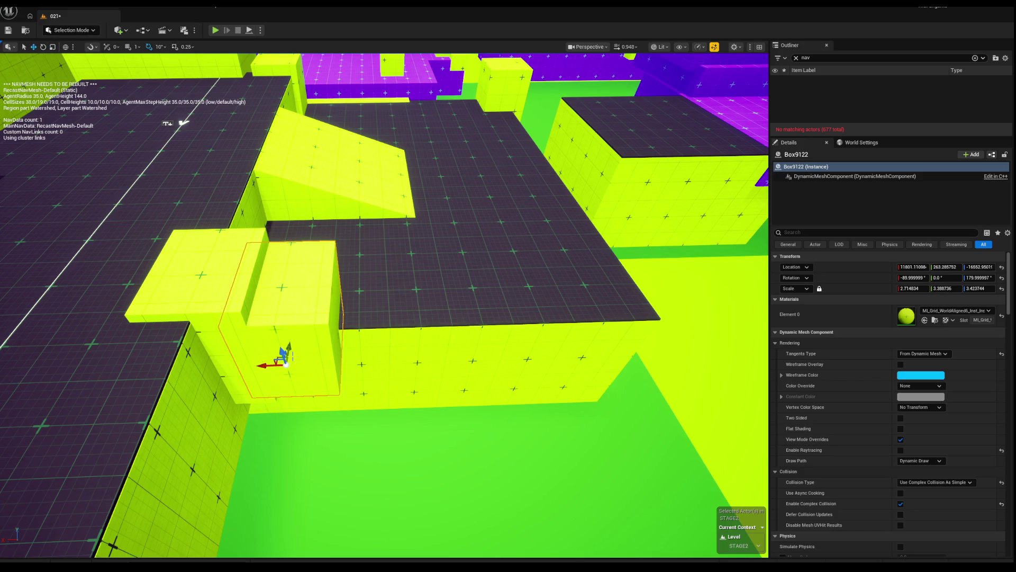
right_click(286, 364)
mouse_move(286, 364)
left_mouse_down()
mouse_move(275, 339)
mouse_move(258, 331)
mouse_move(326, 329)
mouse_move(321, 322)
left_mouse_up()
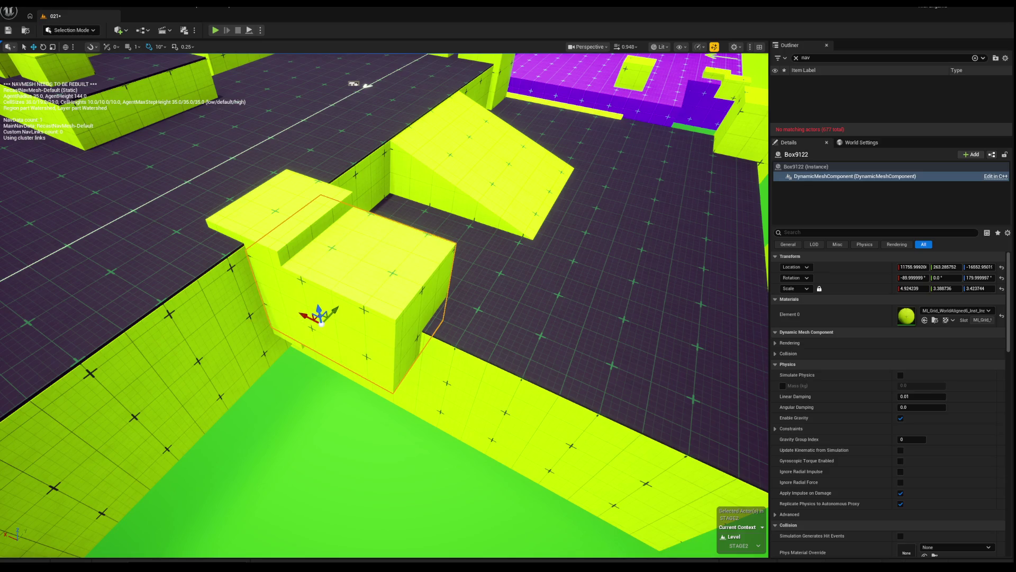
left_click_drag(234, 339, 292, 358)
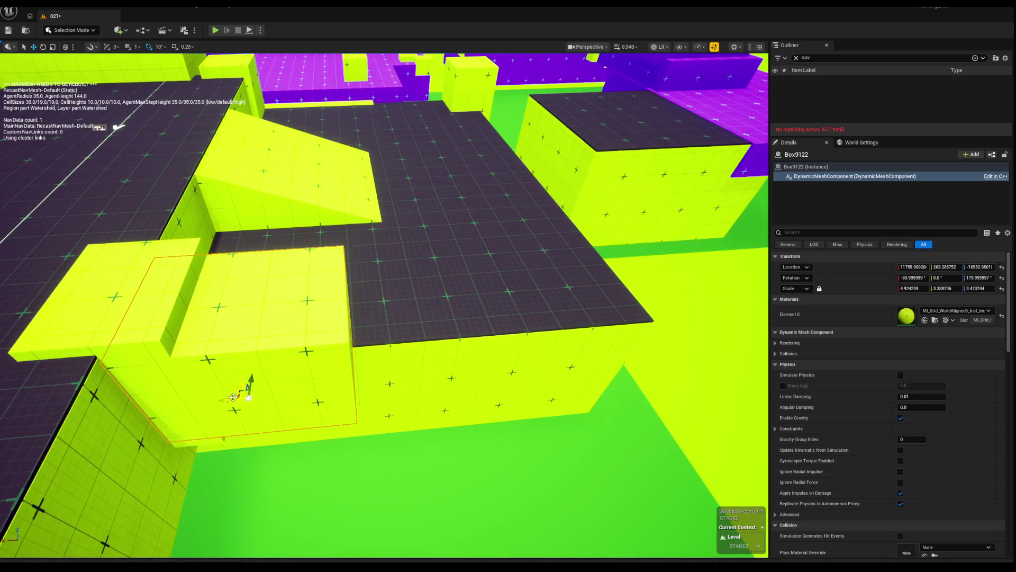
key("ctrl+z")
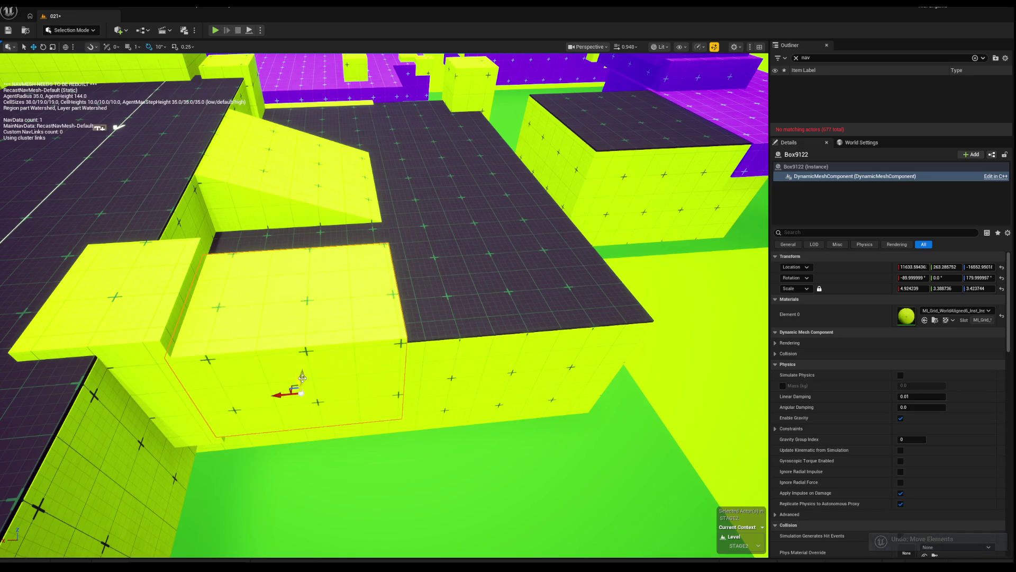
left_click(301, 389)
mouse_move(301, 389)
left_mouse_down()
mouse_move(347, 453)
mouse_move(320, 351)
mouse_move(330, 353)
mouse_move(318, 354)
mouse_move(367, 358)
left_mouse_up()
key("r")
key("Escape")
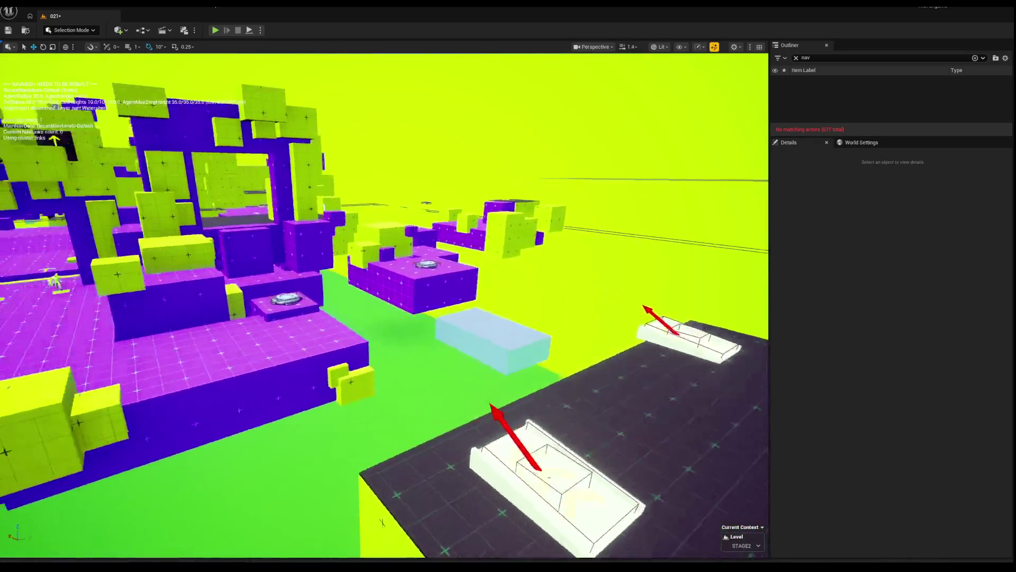
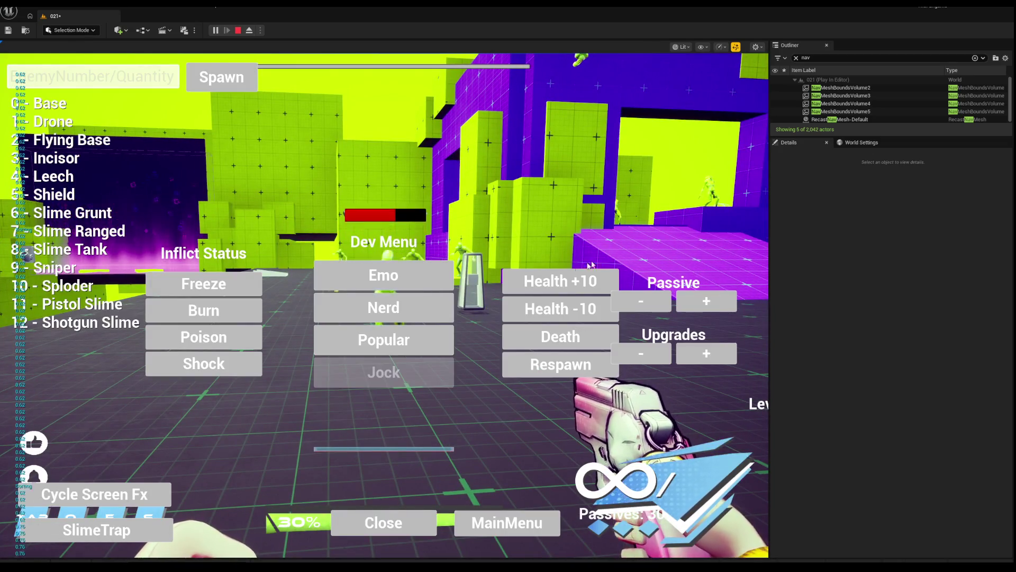
Close the Dev Menu to resume the play session with the minigun equipped.
left_click(424, 263)
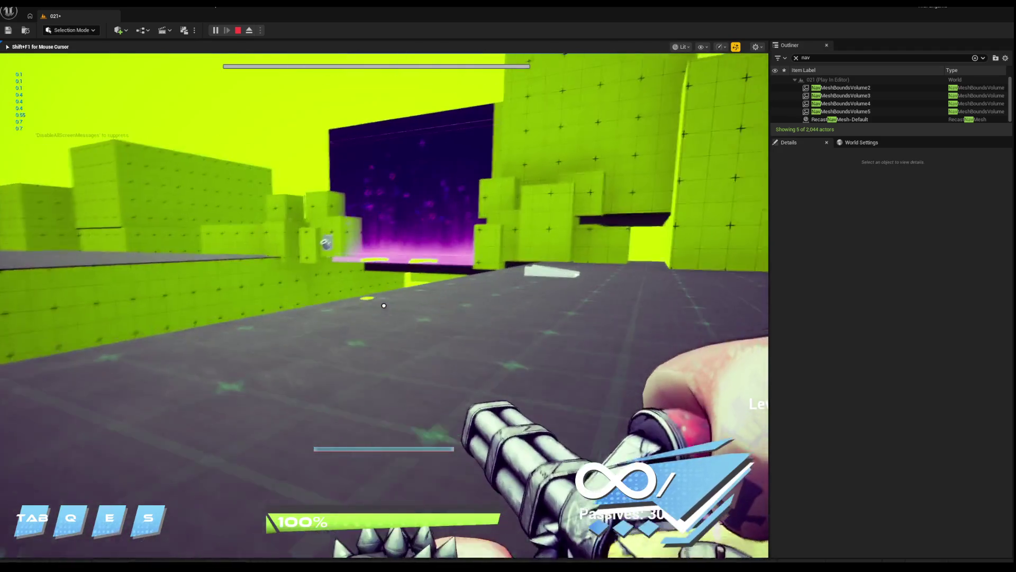
Advance into the arena, fire the minigun at the spawned enemy, then stop the play test.
key("w")
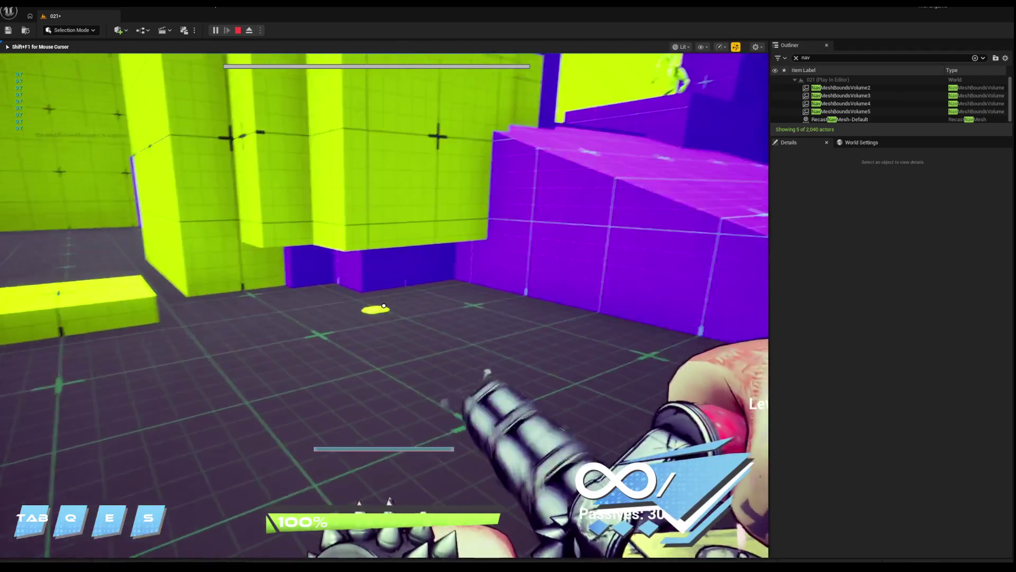
key("w")
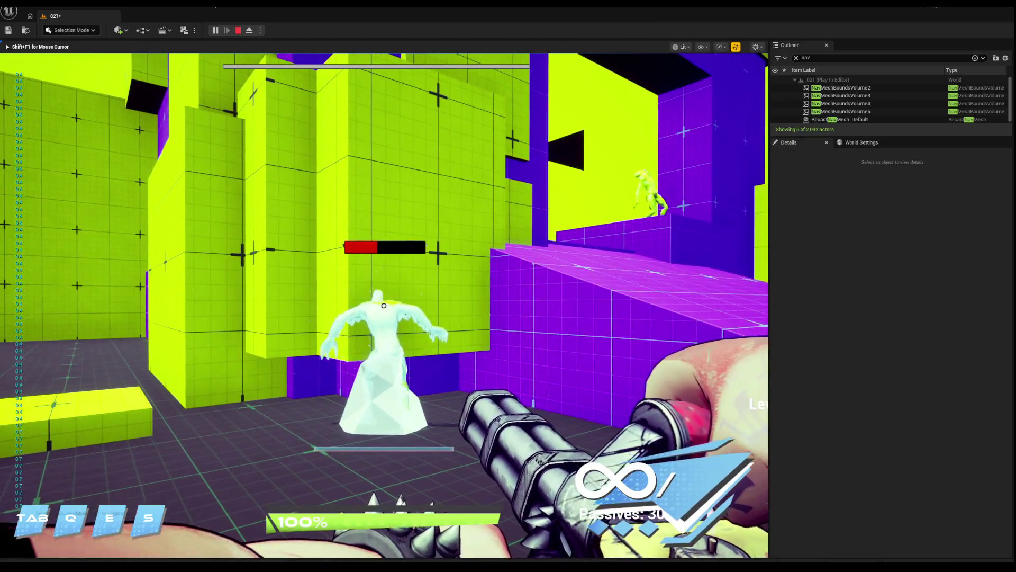
key("w")
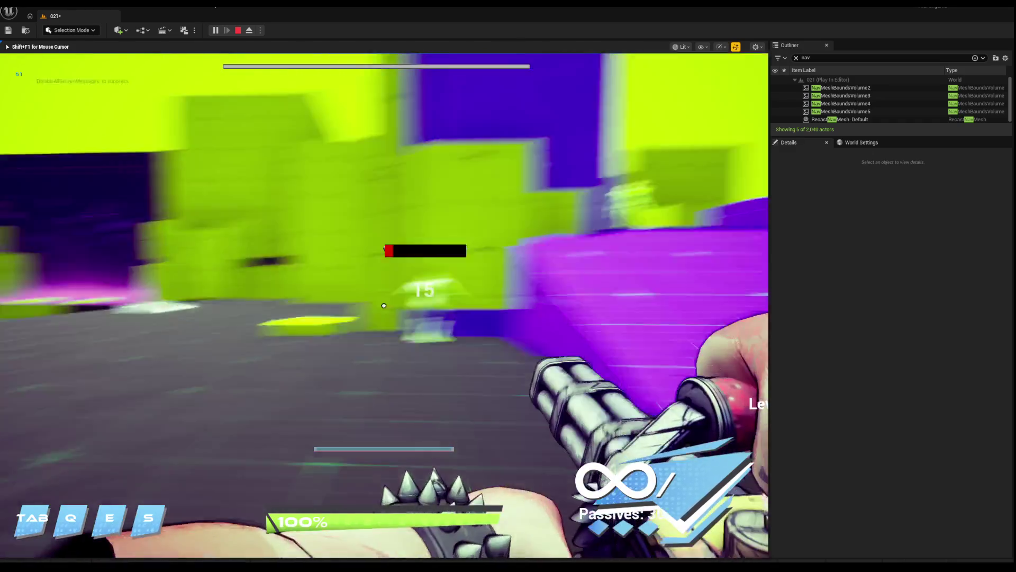
left_click(383, 306)
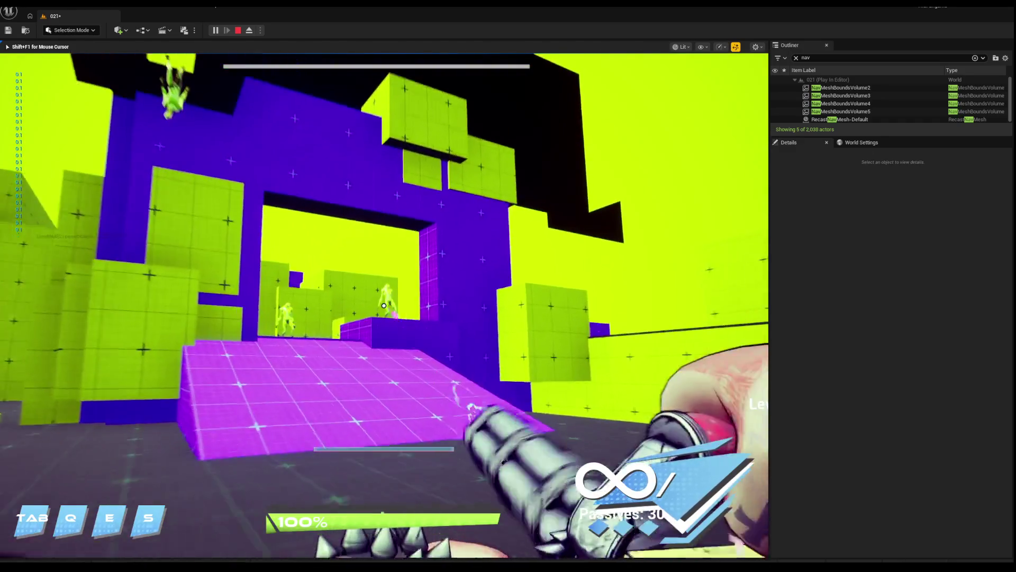
key("w")
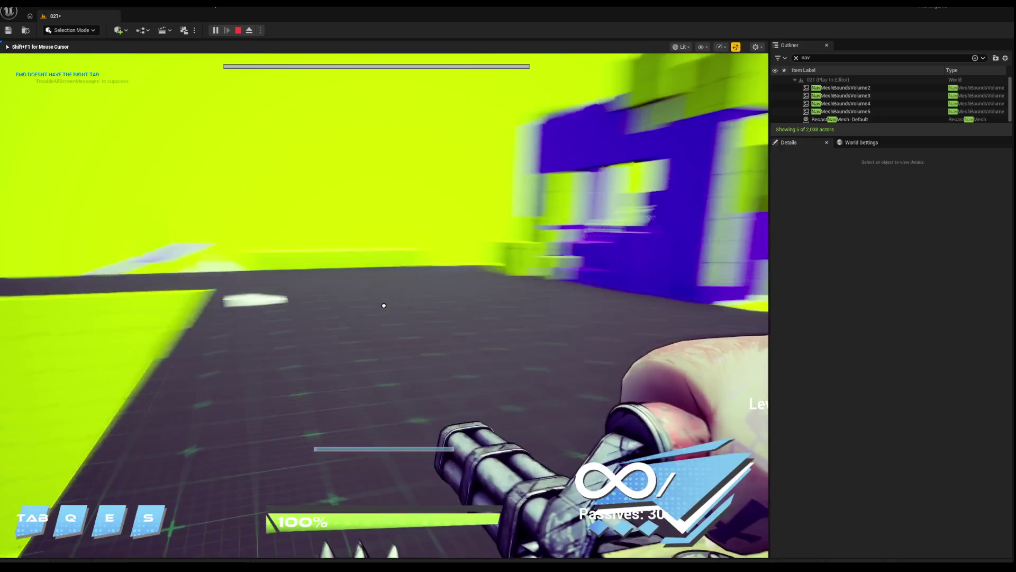
key("Escape")
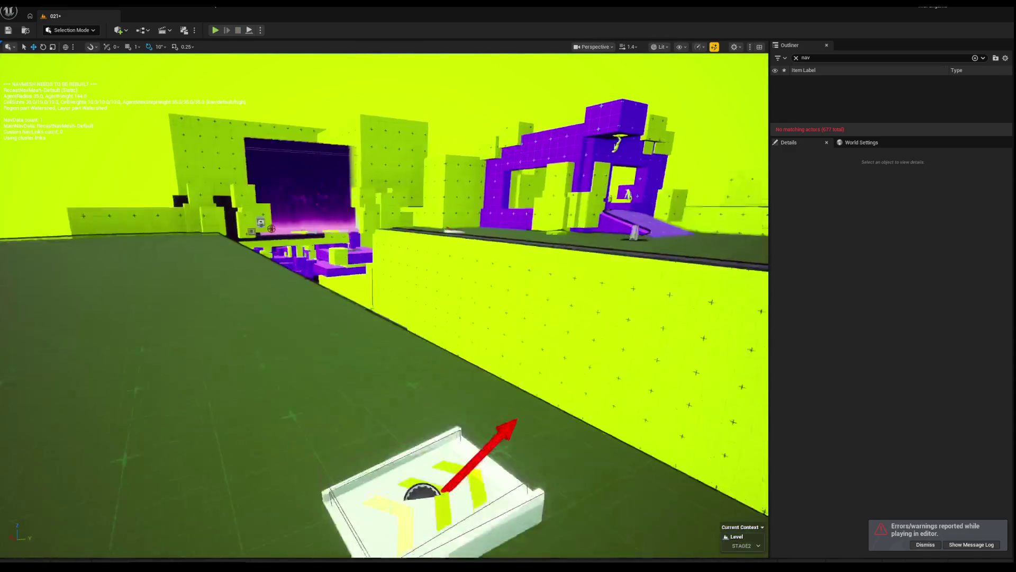
Delete BP_LaunchPad7 from the arena floor and start a new play test with Alt+P.
left_click_drag(254, 317, 296, 371)
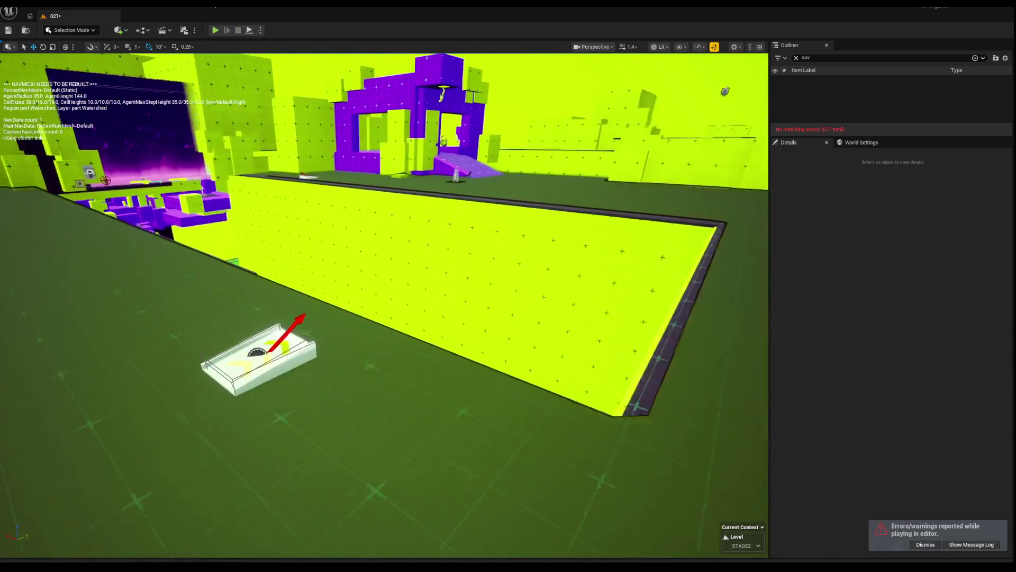
left_click(258, 324)
key("Delete")
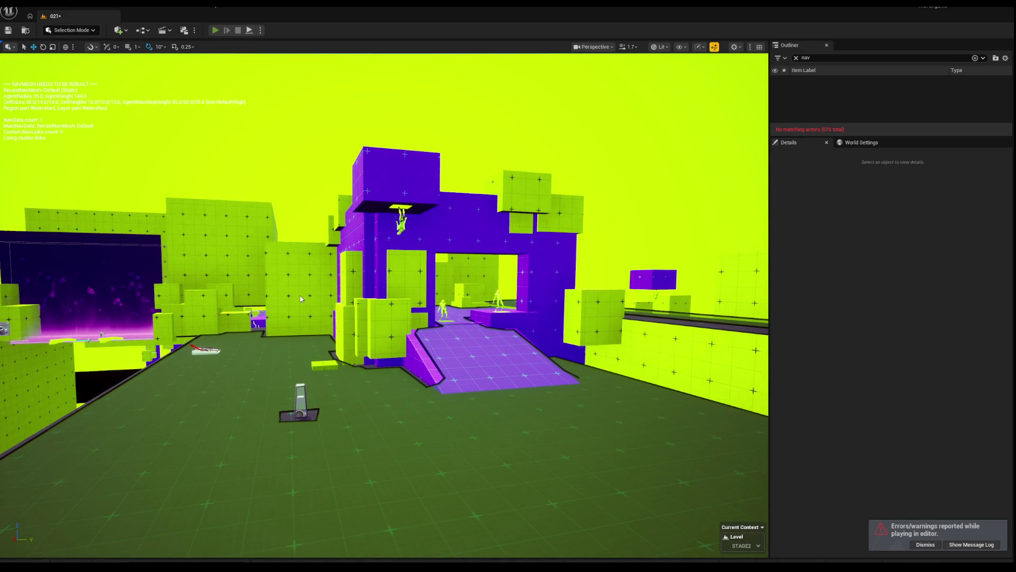
key("alt+p")
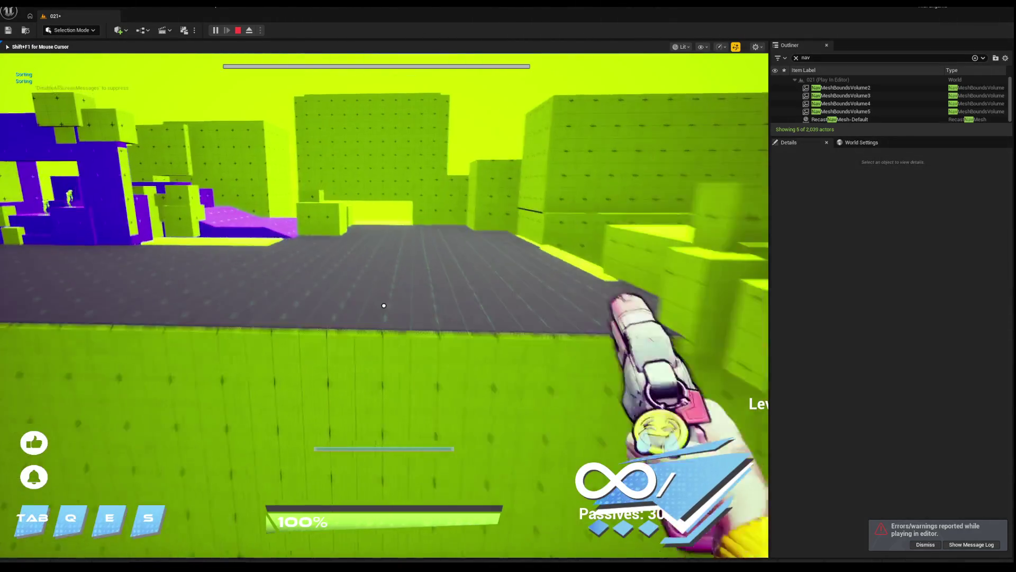
Shoot down the slime enemies chasing the player, then stop the play test.
key("s")
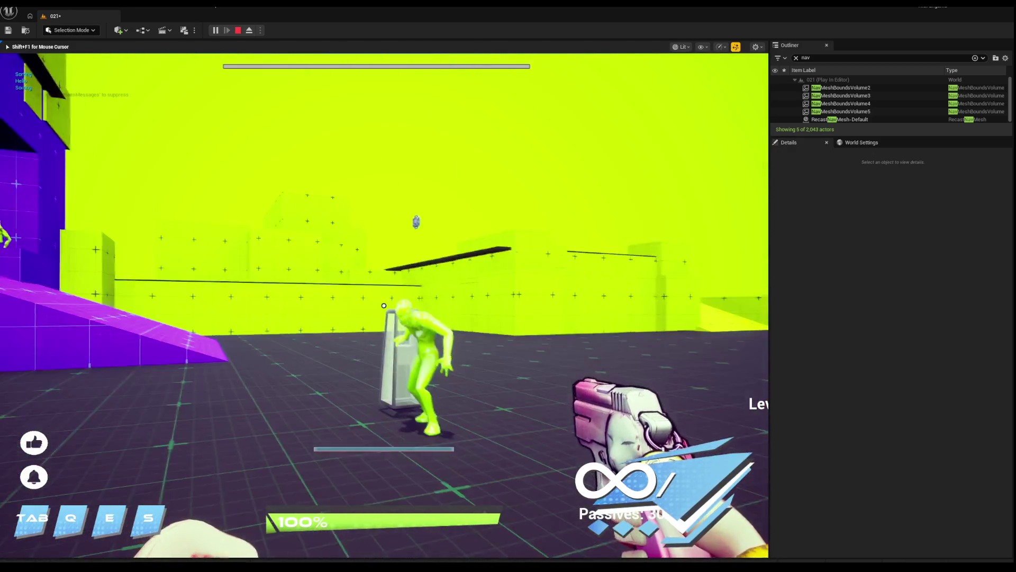
left_click(384, 305)
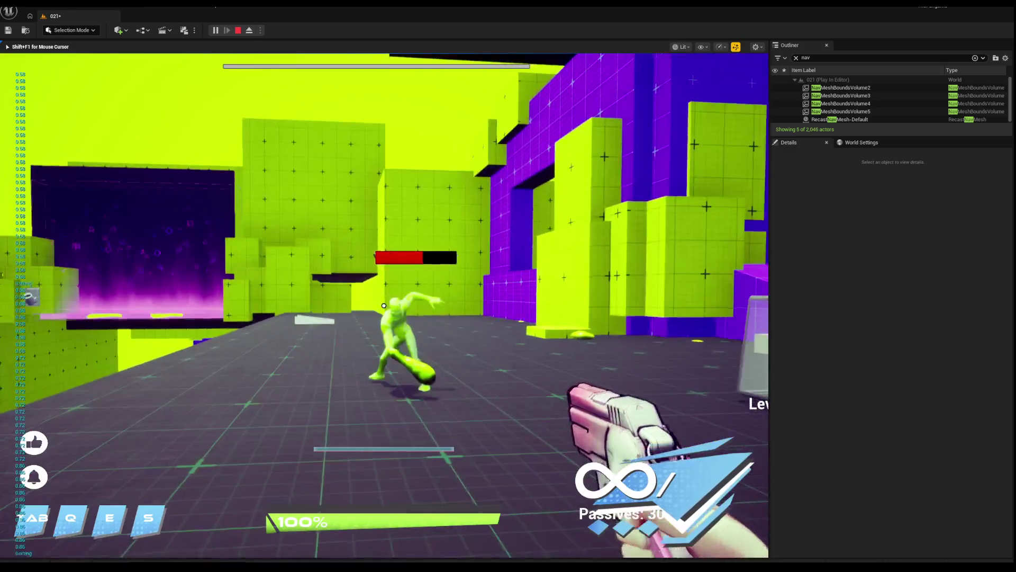
left_click(383, 306)
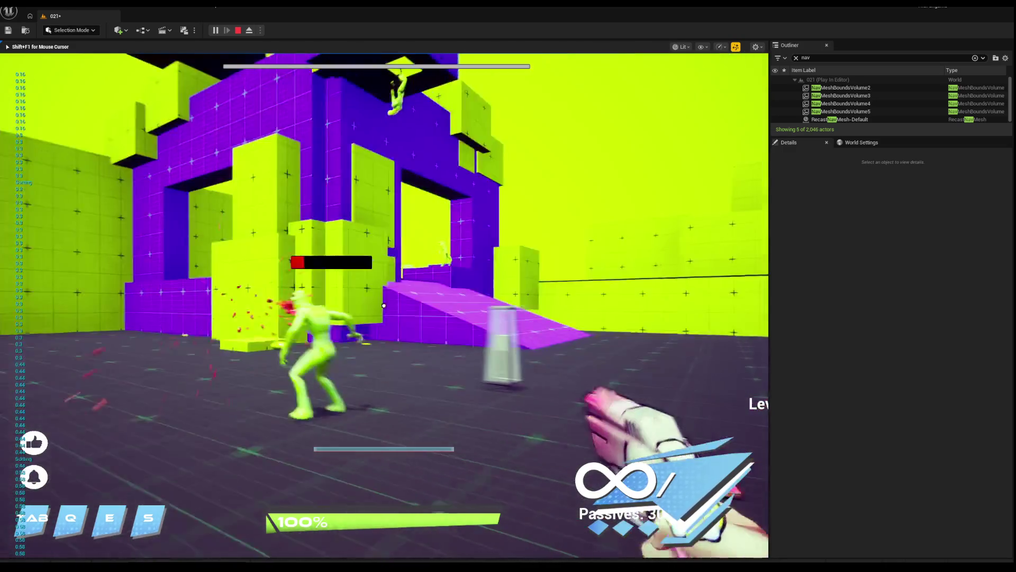
left_click(383, 306)
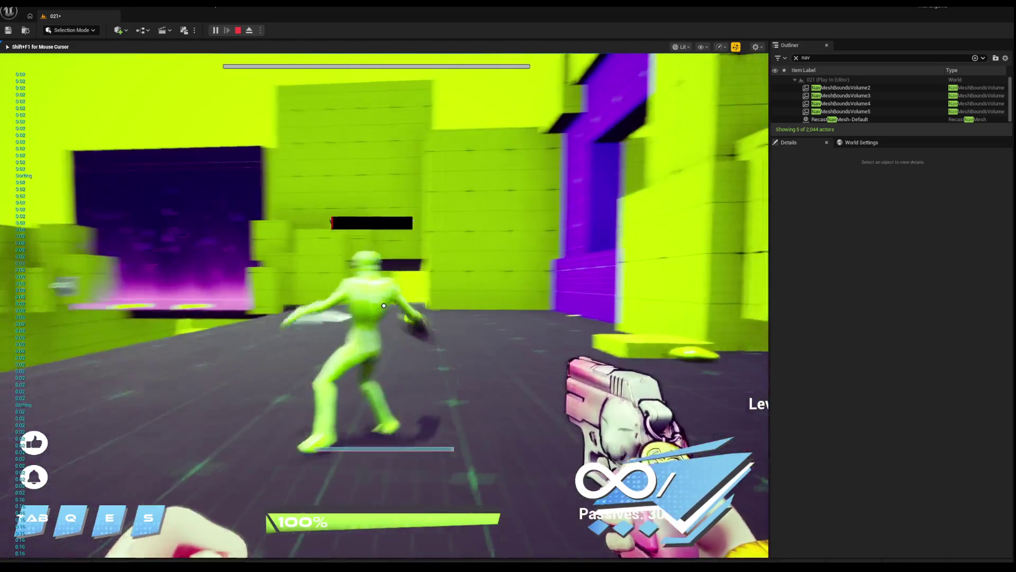
left_click(384, 305)
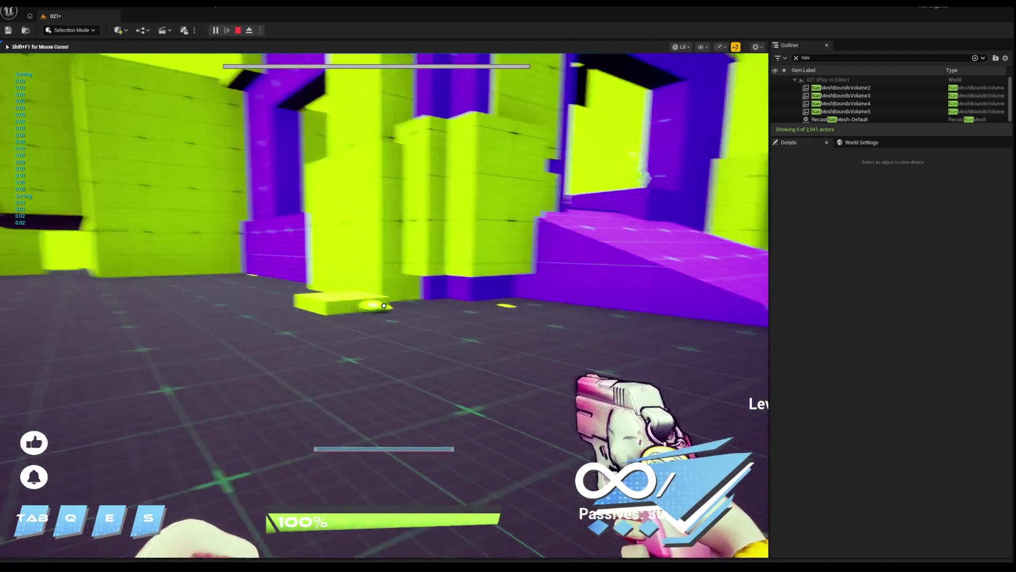
left_click(384, 305)
left_click(383, 306)
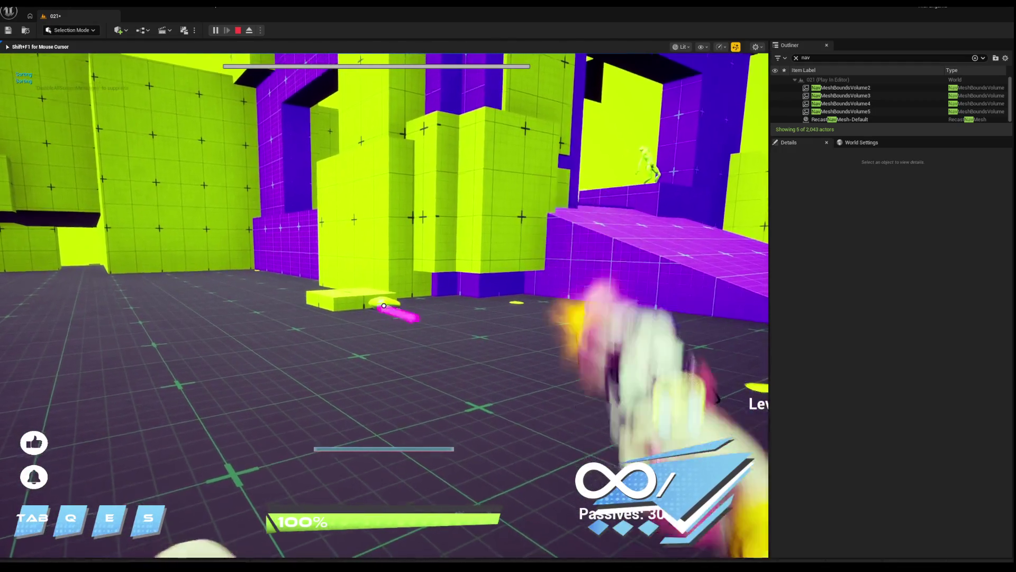
key("w")
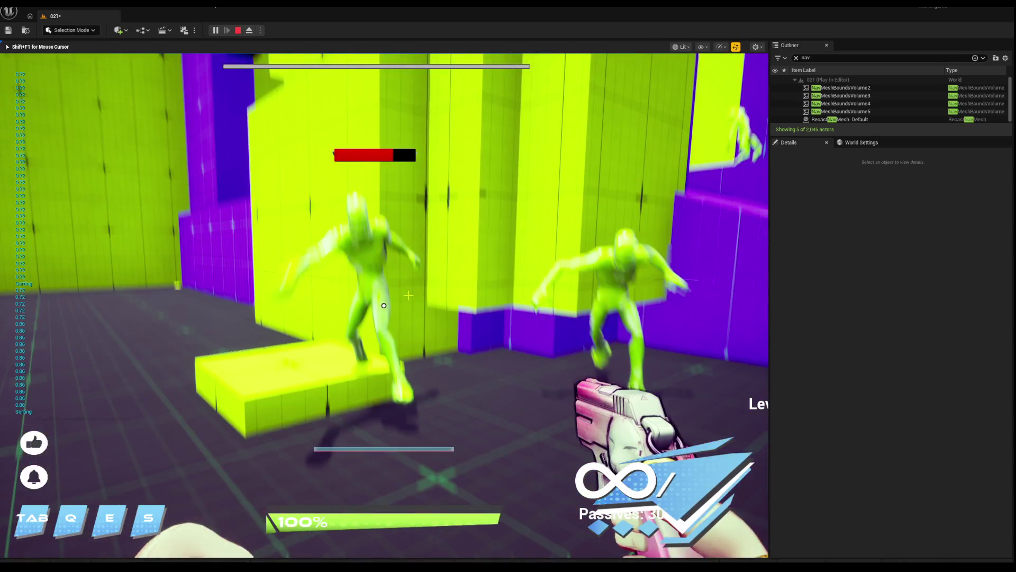
key("Escape")
Select the yellow wall block Box8978 and orbit the view around it.
right_click(404, 284)
key("Escape")
mouse_move(404, 283)
left_mouse_down()
mouse_move(403, 265)
mouse_move(371, 276)
mouse_move(381, 318)
left_mouse_up()
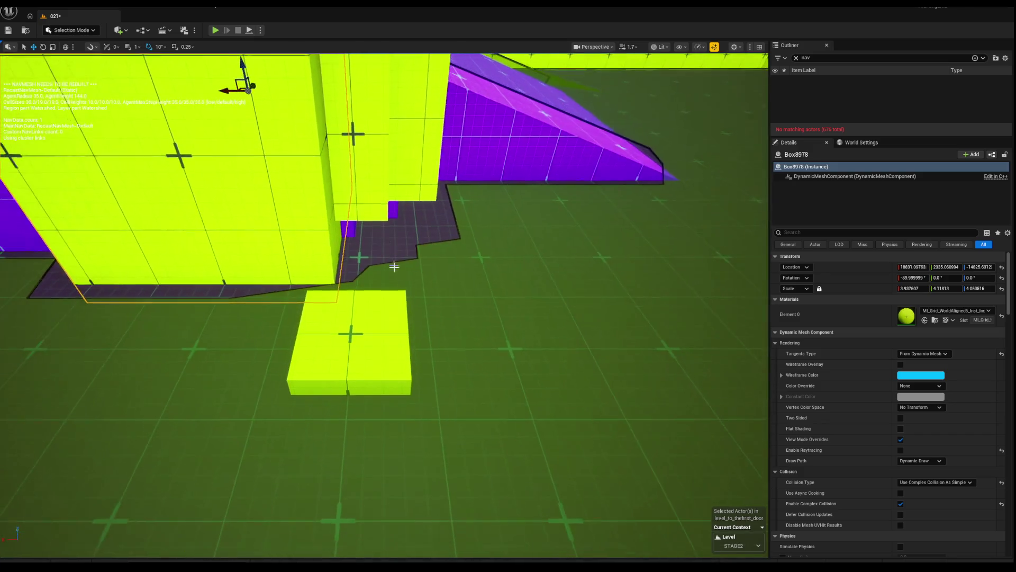
Select the yellow blocks beside the purple ramp, rebuild navigation, and launch a third play test.
left_click(340, 420)
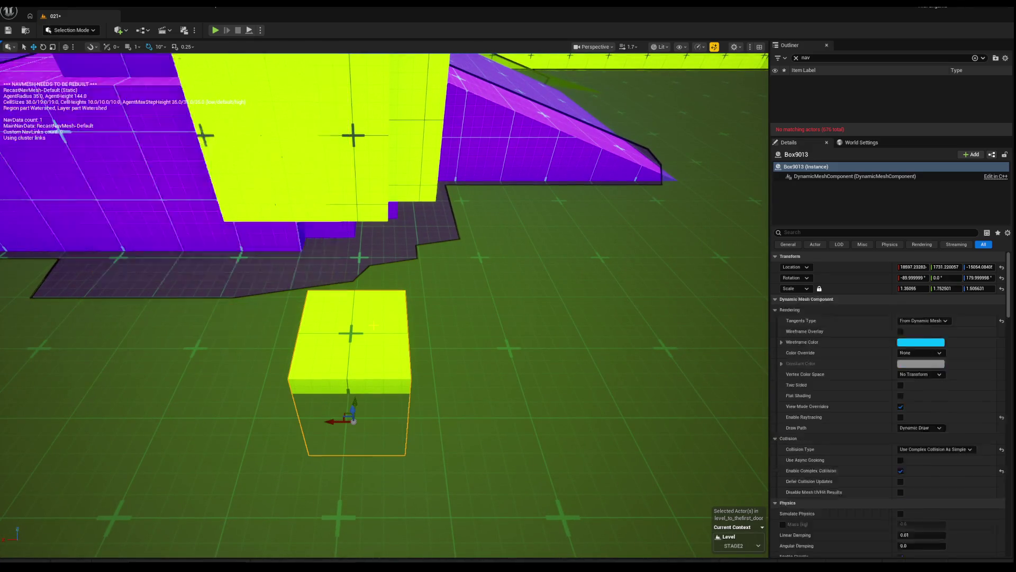
key("Escape")
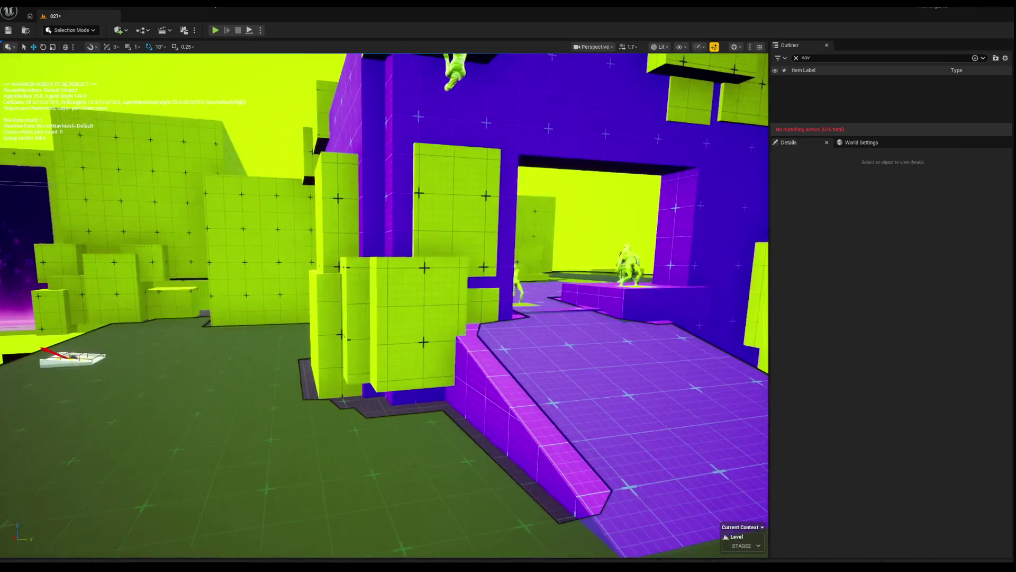
left_click(357, 303)
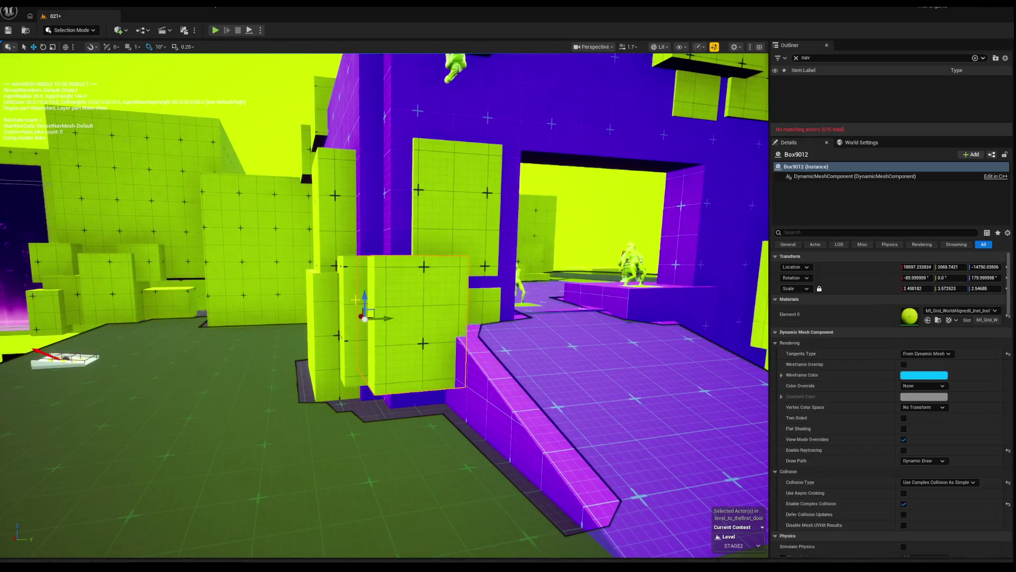
left_click(371, 305, "ctrl")
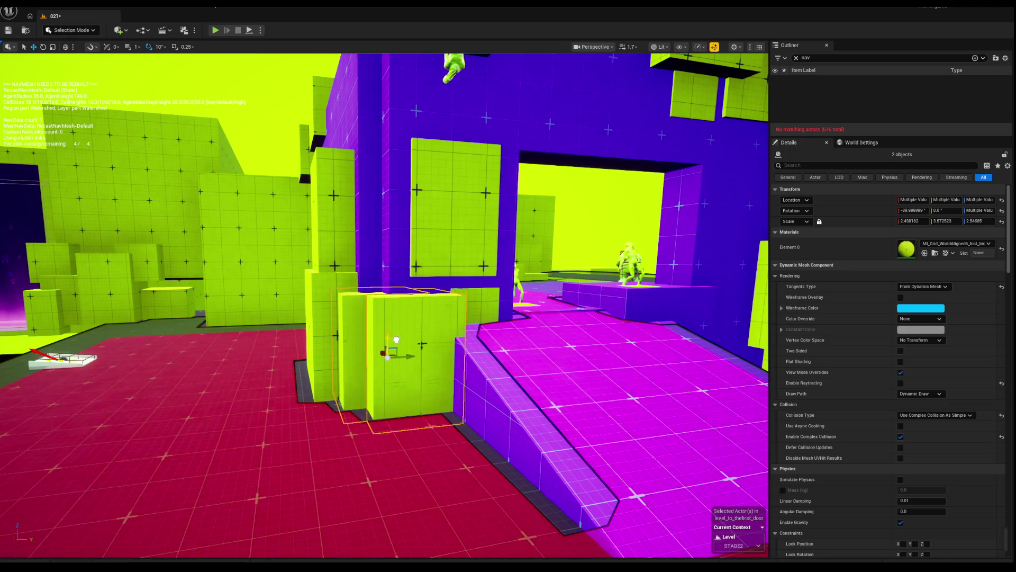
left_click(388, 302)
mouse_move(341, 312)
left_mouse_down()
mouse_move(278, 328)
mouse_move(275, 349)
mouse_move(284, 350)
mouse_move(291, 338)
mouse_move(262, 339)
mouse_move(246, 312)
left_mouse_up()
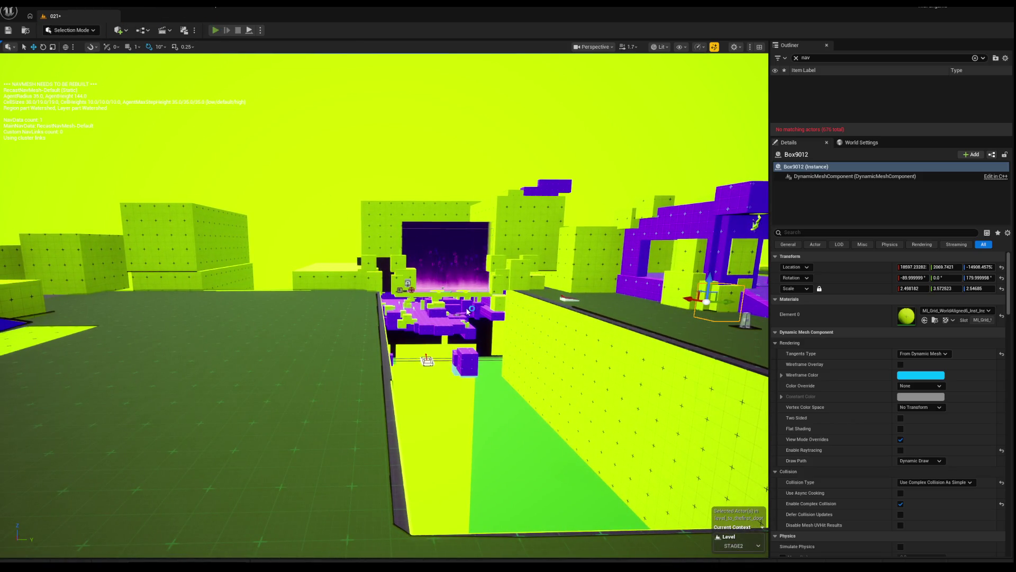
key("alt+p")
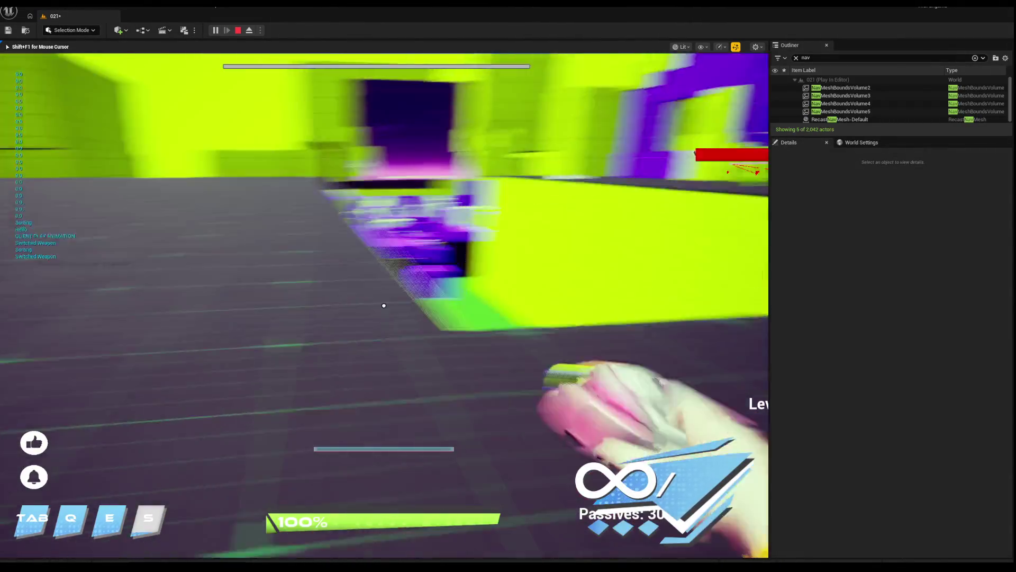
Walk toward the purple structure and shoot the chasing slime enemies.
key("w")
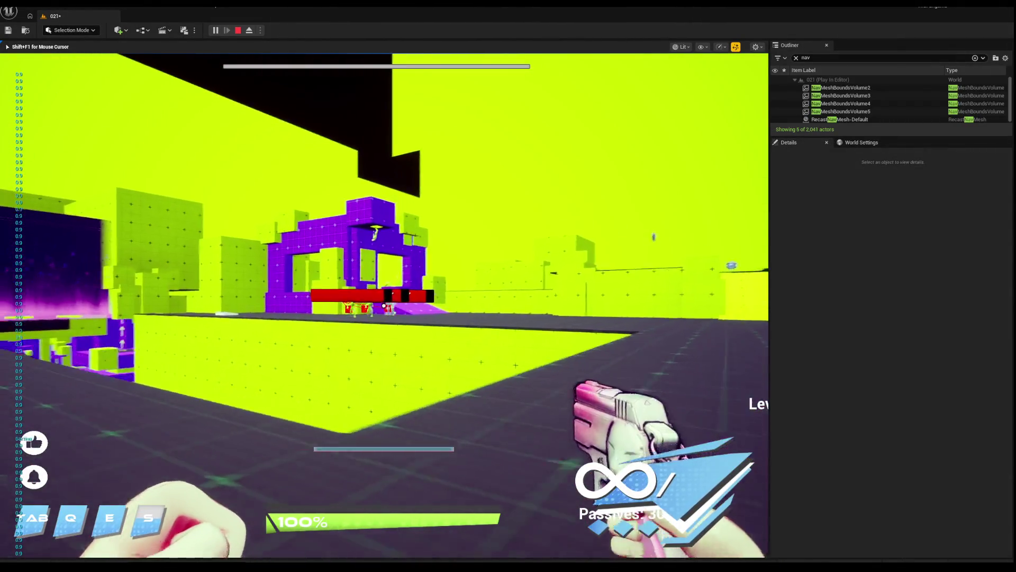
key("w")
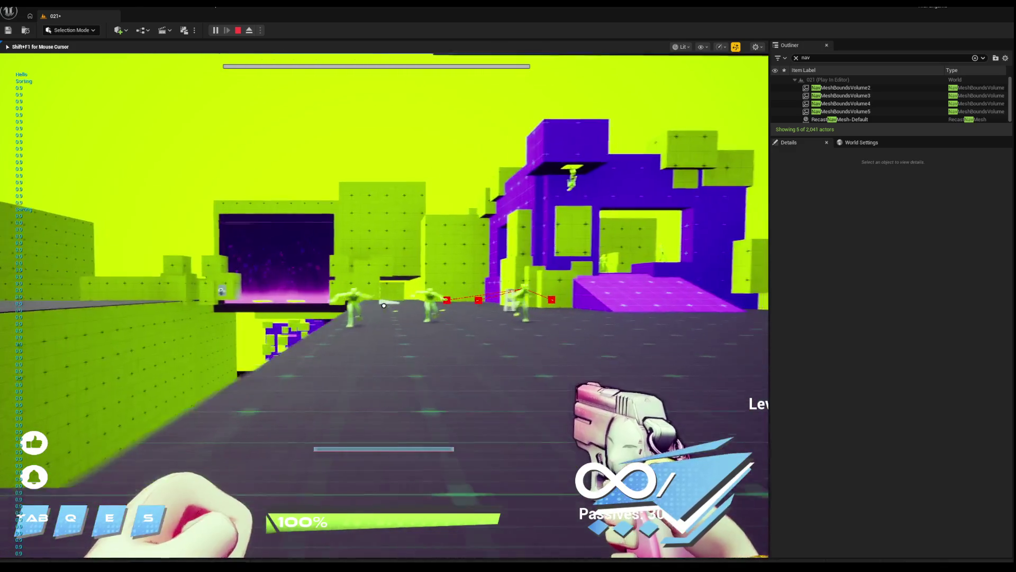
key("w")
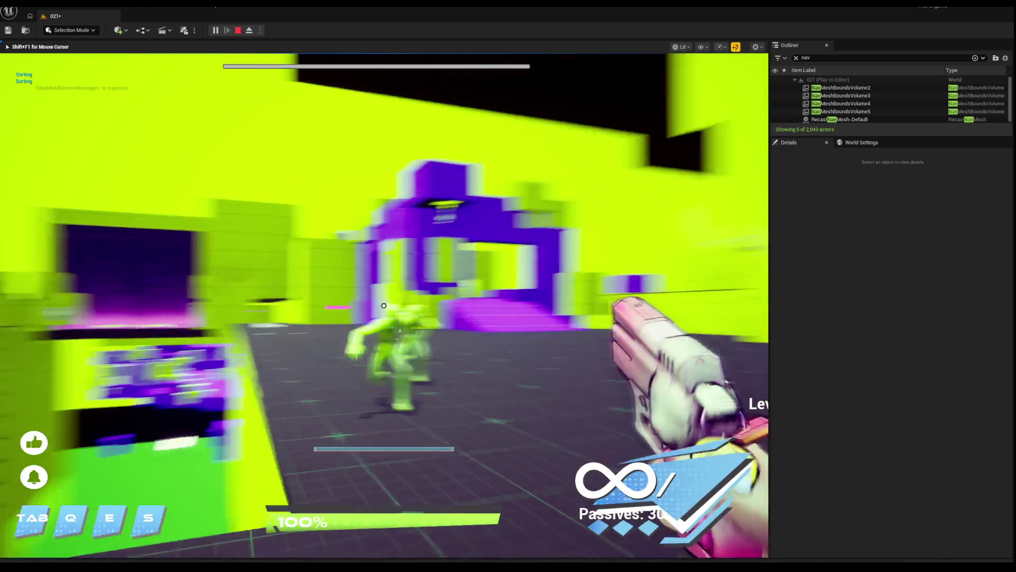
left_click(384, 305)
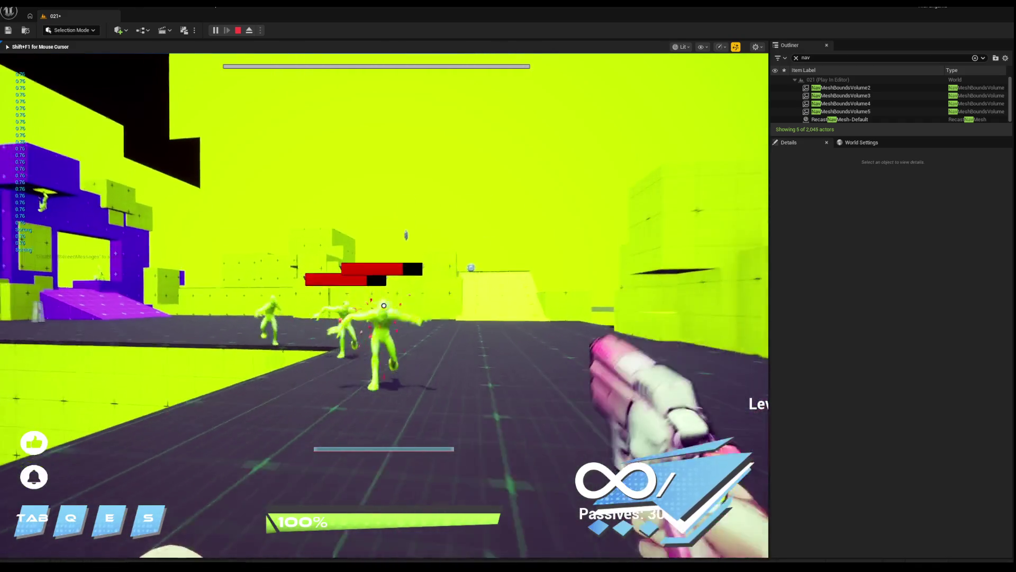
left_click(384, 305)
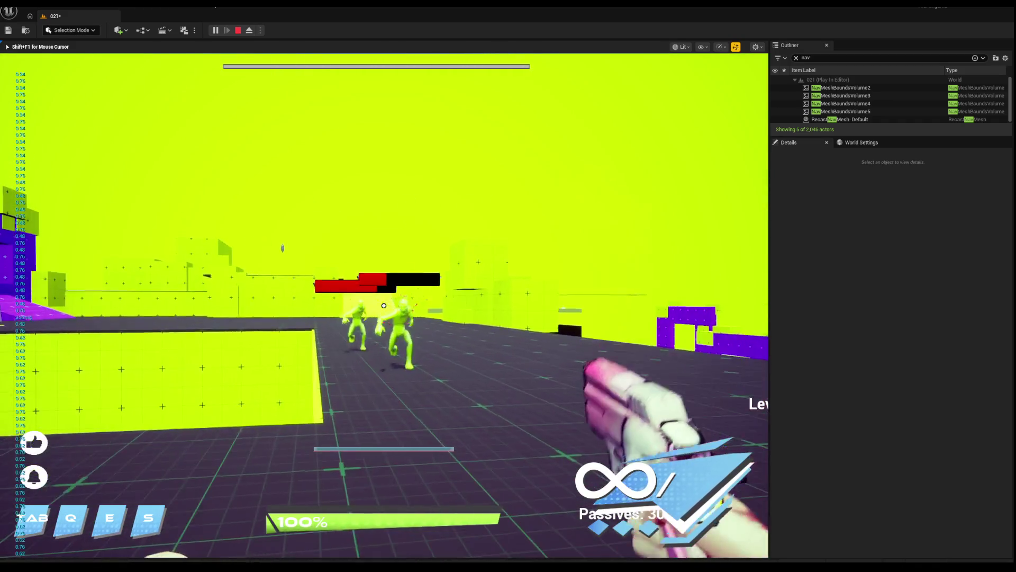
left_click(384, 306)
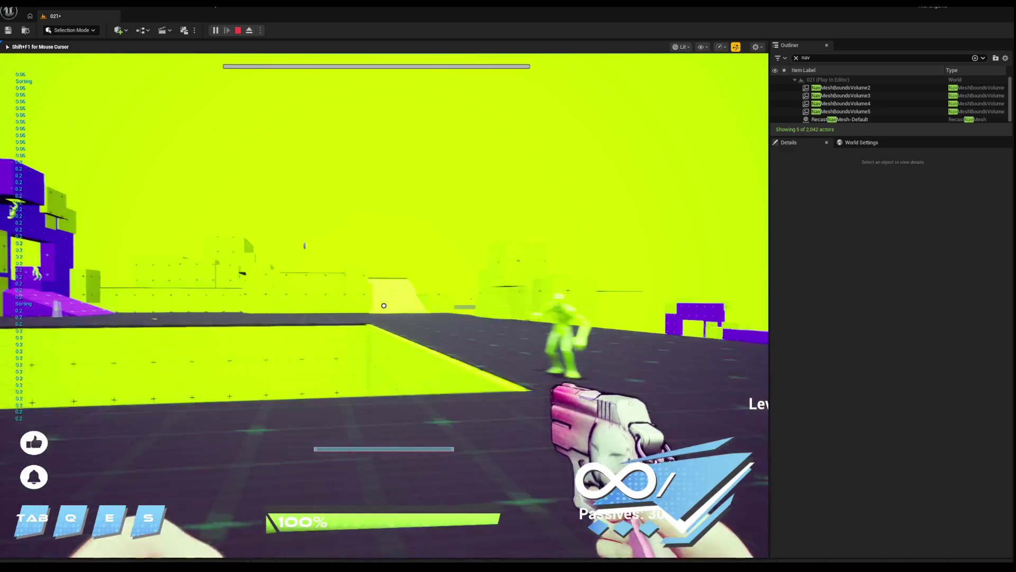
left_click(384, 306)
left_click(384, 306)
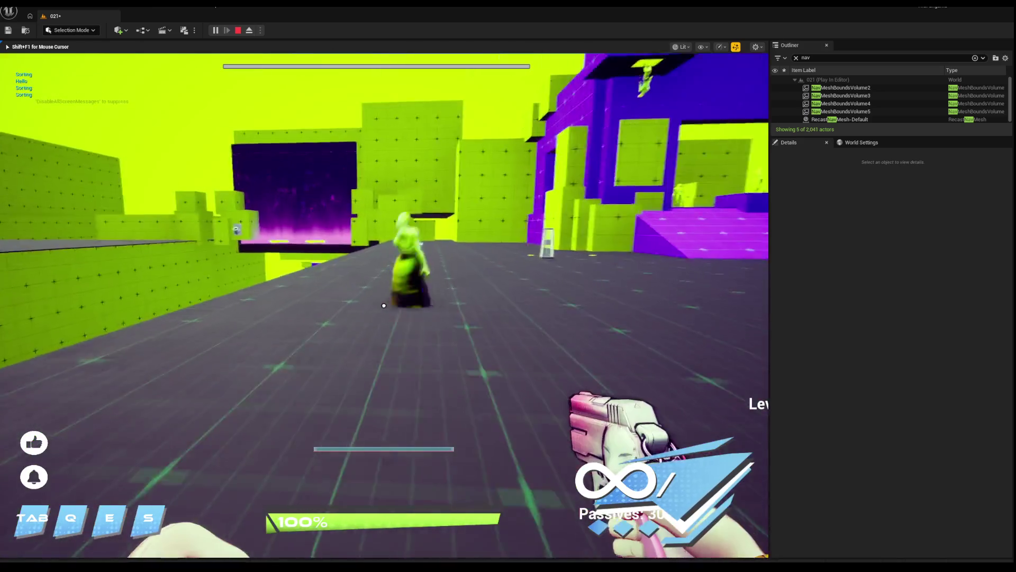
left_click(384, 305)
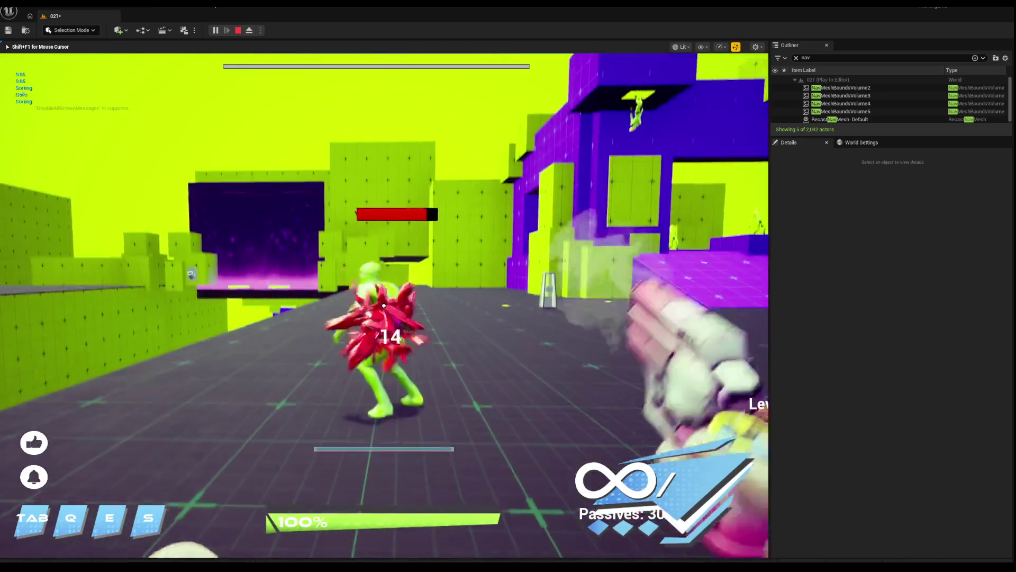
left_click(384, 305)
left_click(383, 305)
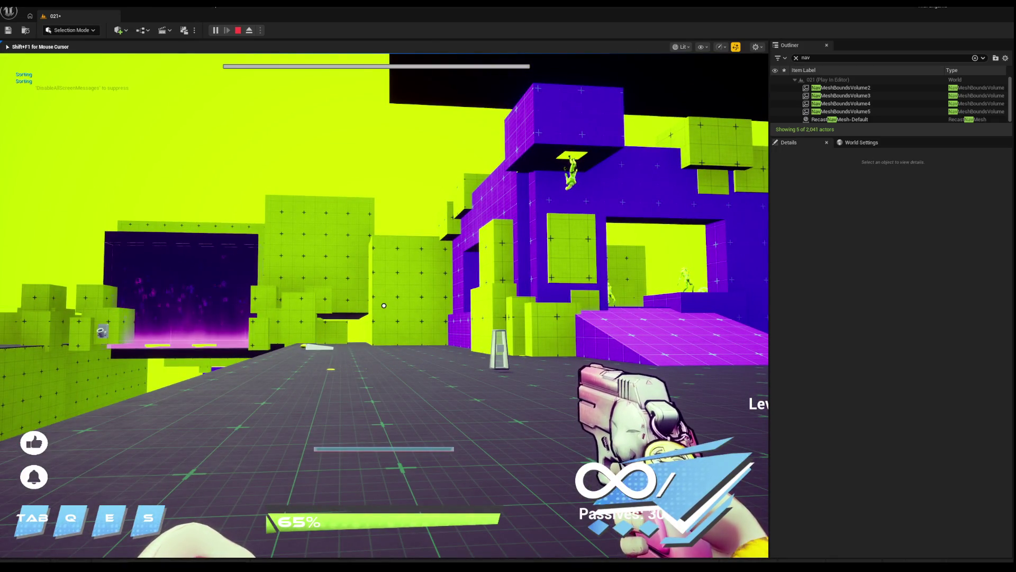
Switch weapons and use abilities on the slimes, stop play, then select the dark box platform.
key("s")
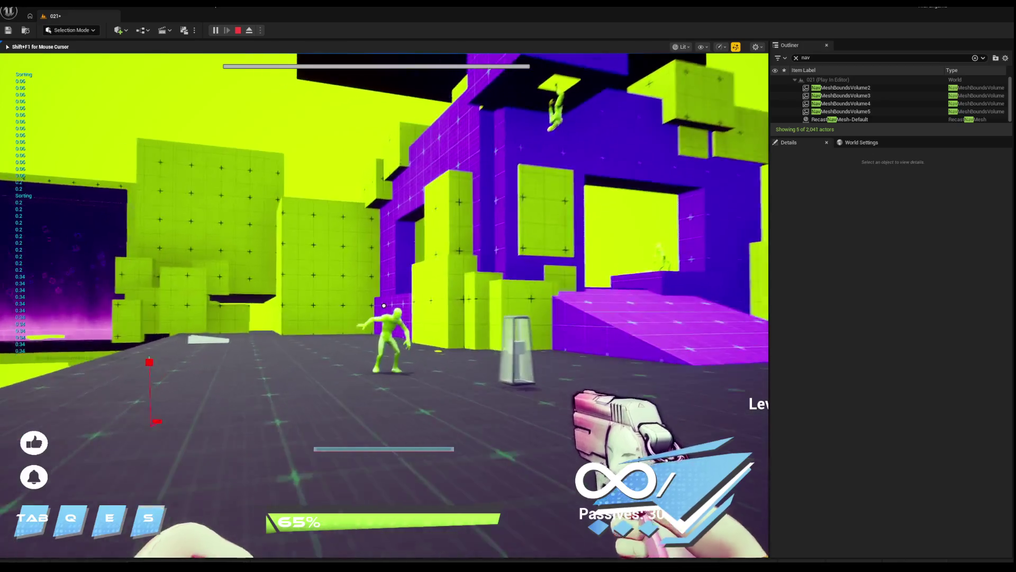
left_click(384, 306)
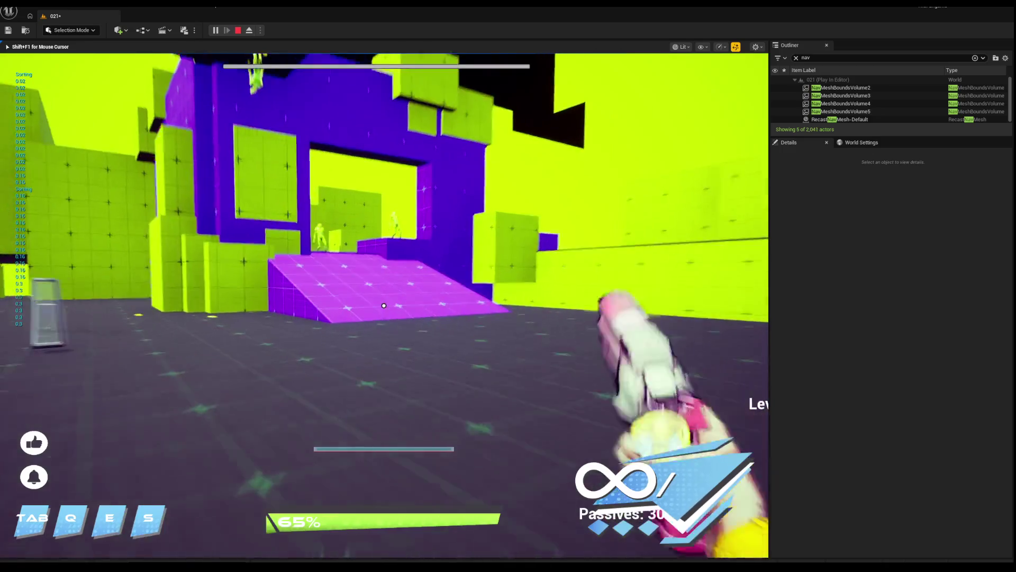
key("s")
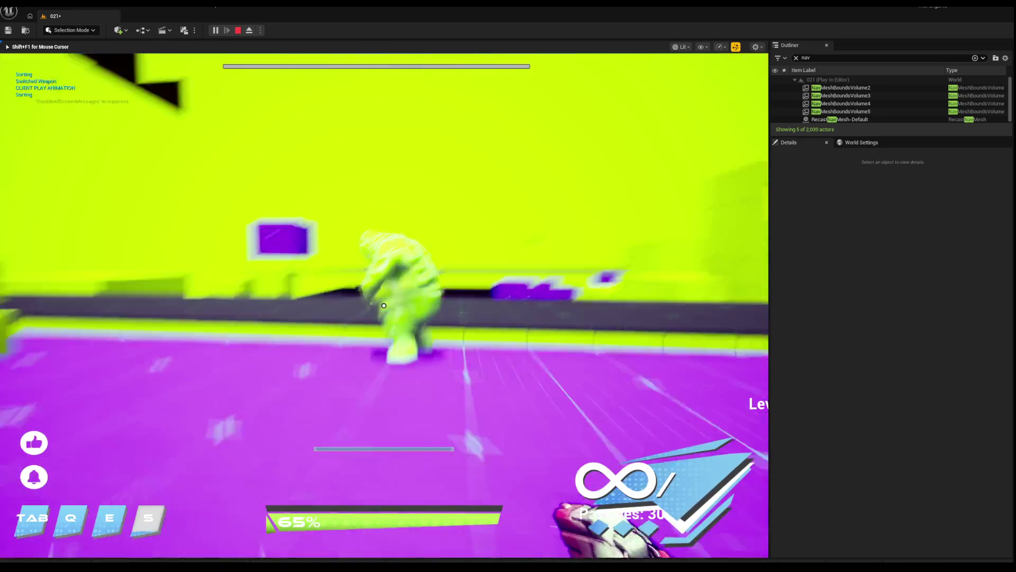
left_click(384, 305)
key("s")
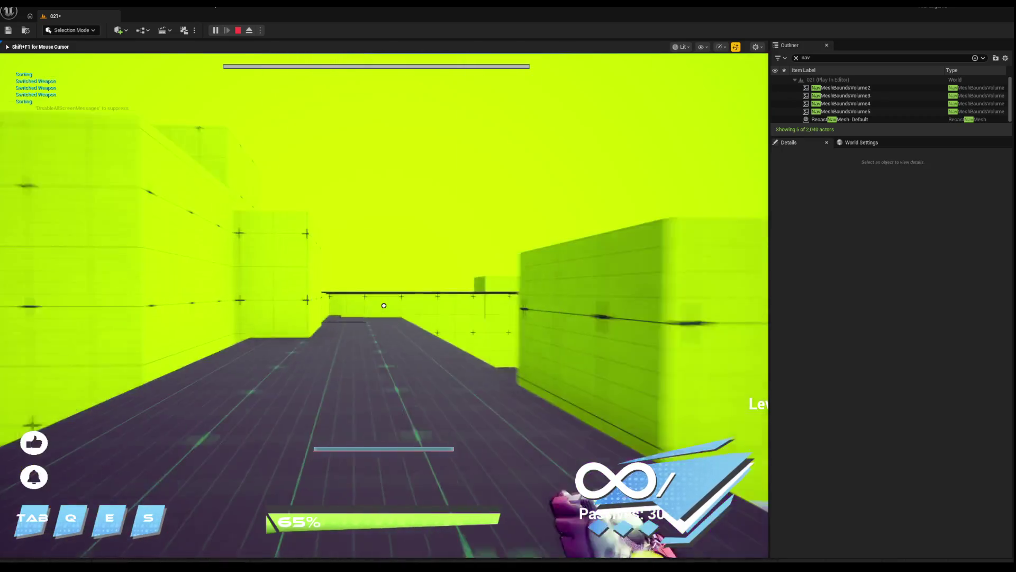
key("s")
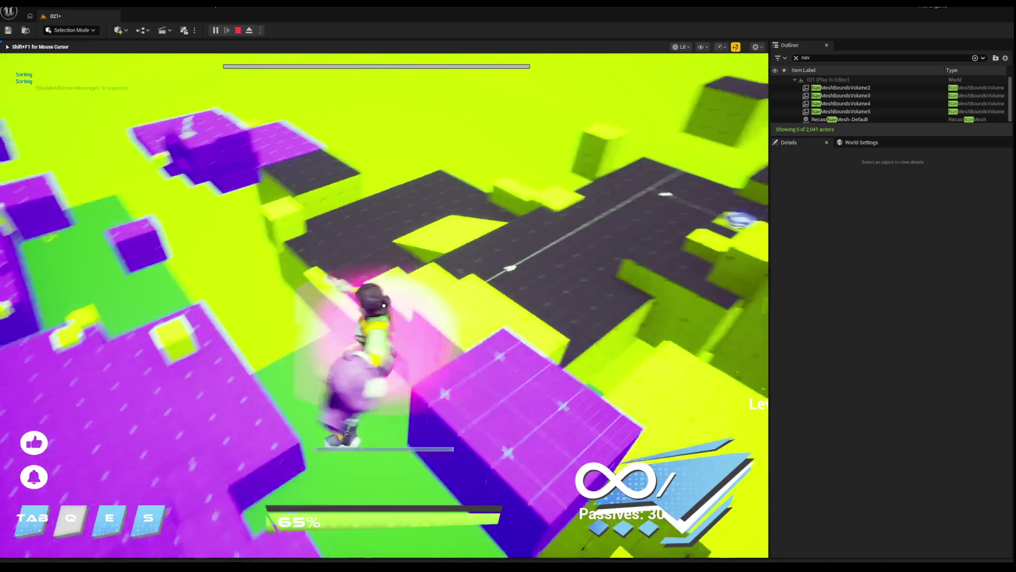
key("s")
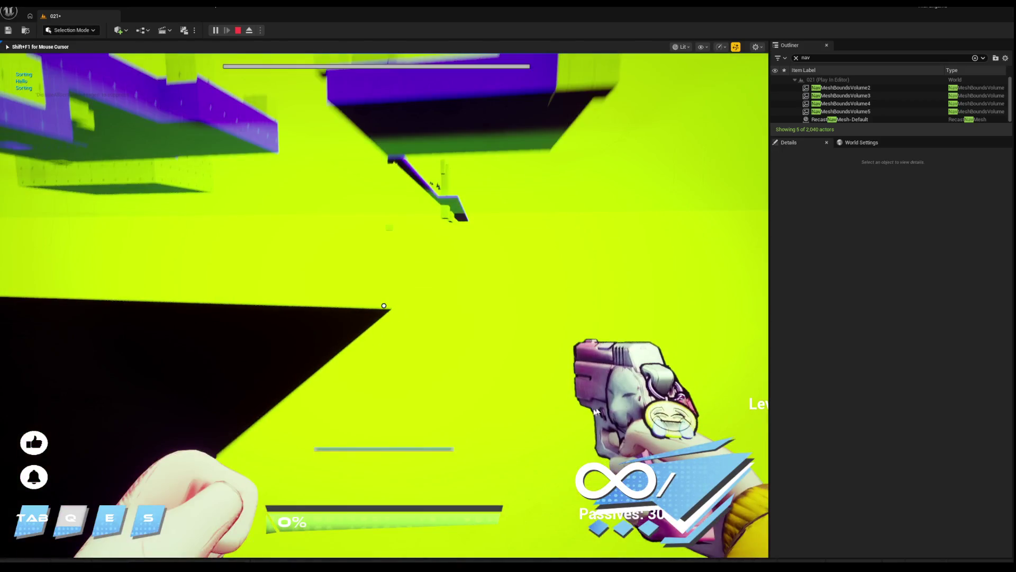
key("Escape")
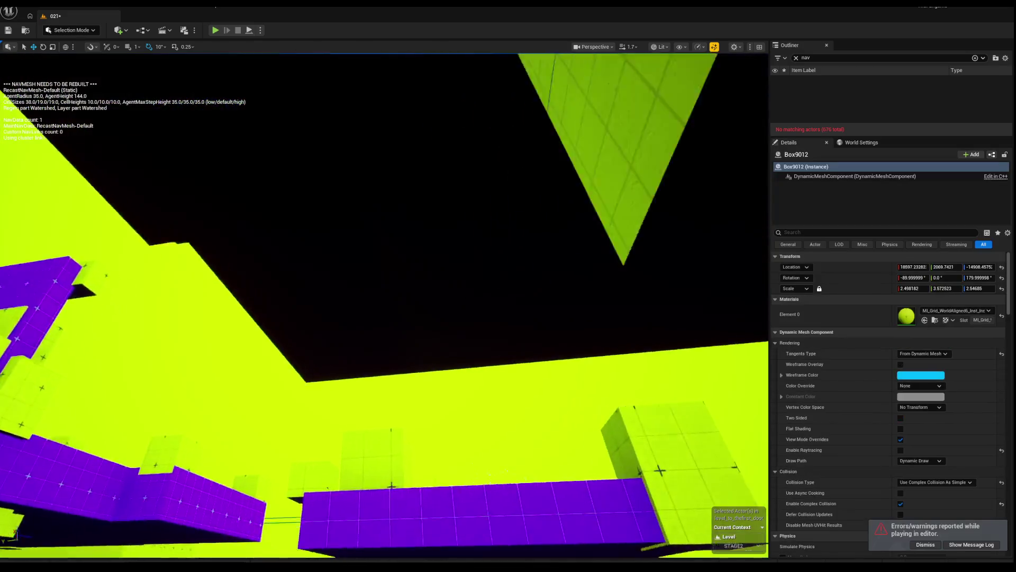
mouse_move(384, 306)
left_mouse_down()
mouse_move(728, 245)
mouse_move(424, 328)
left_mouse_up()
left_click(357, 347, "ctrl")
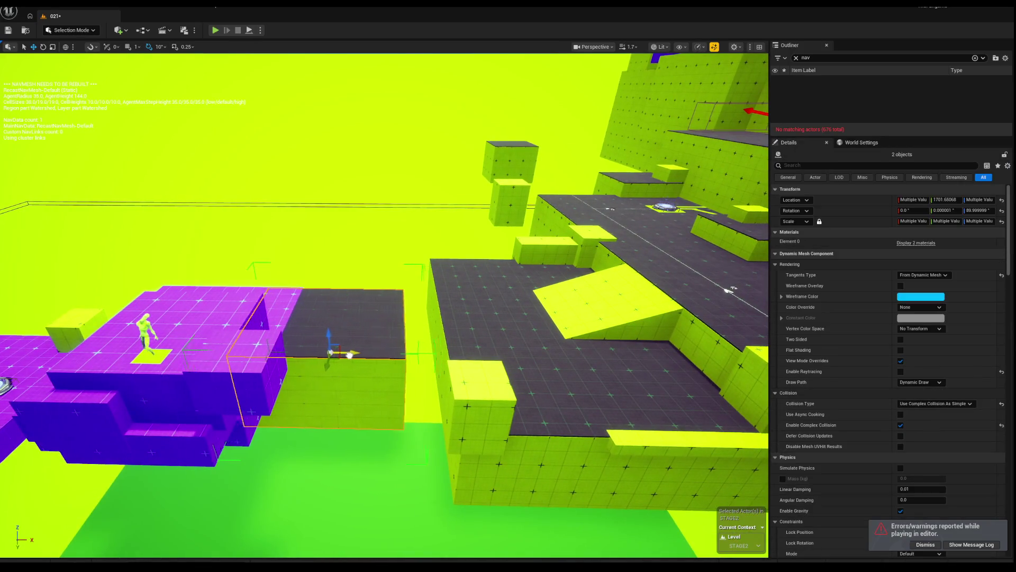
Select the purple slab Box3225 and move it sideways along Y.
left_click(305, 354)
left_click_drag(305, 353, 430, 324)
mouse_move(332, 325)
left_mouse_down()
mouse_move(402, 320)
mouse_move(466, 408)
mouse_move(587, 331)
mouse_move(452, 370)
mouse_move(395, 307)
left_mouse_up()
Apply the dark grid material from the MATS folder to Box3225.
key("ctrl+space")
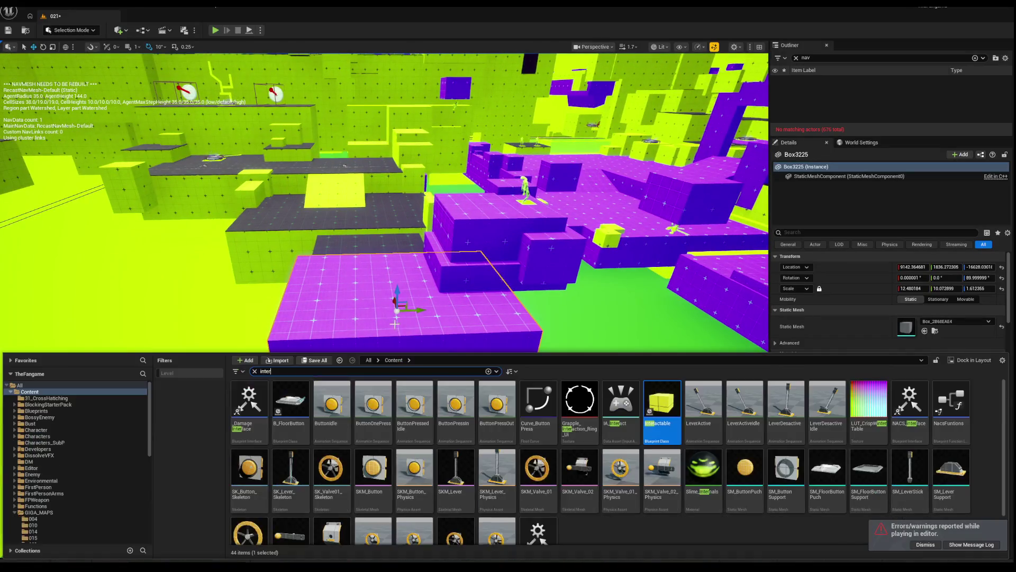
key("ctrl+space")
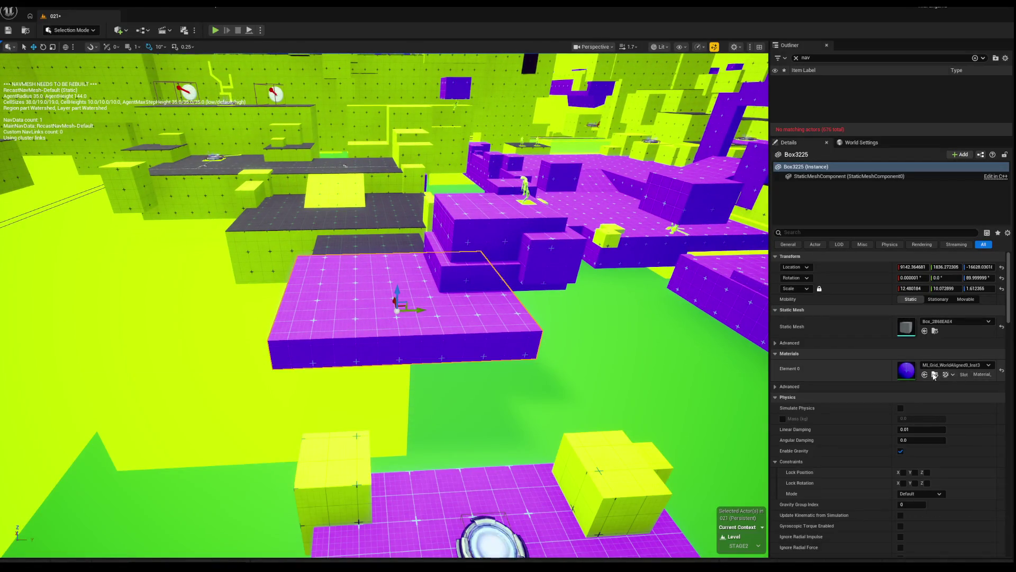
left_click(934, 375)
key("ctrl+space")
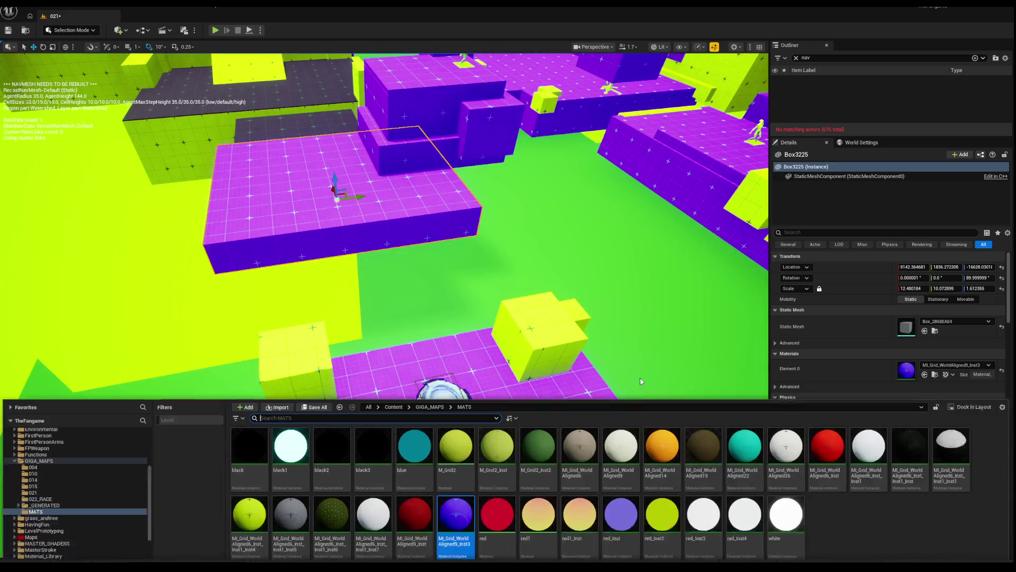
mouse_move(911, 413)
left_mouse_down()
mouse_move(341, 249)
mouse_move(296, 222)
left_mouse_up()
Delete the dark slab and scale up the yellow block beneath it.
key("f")
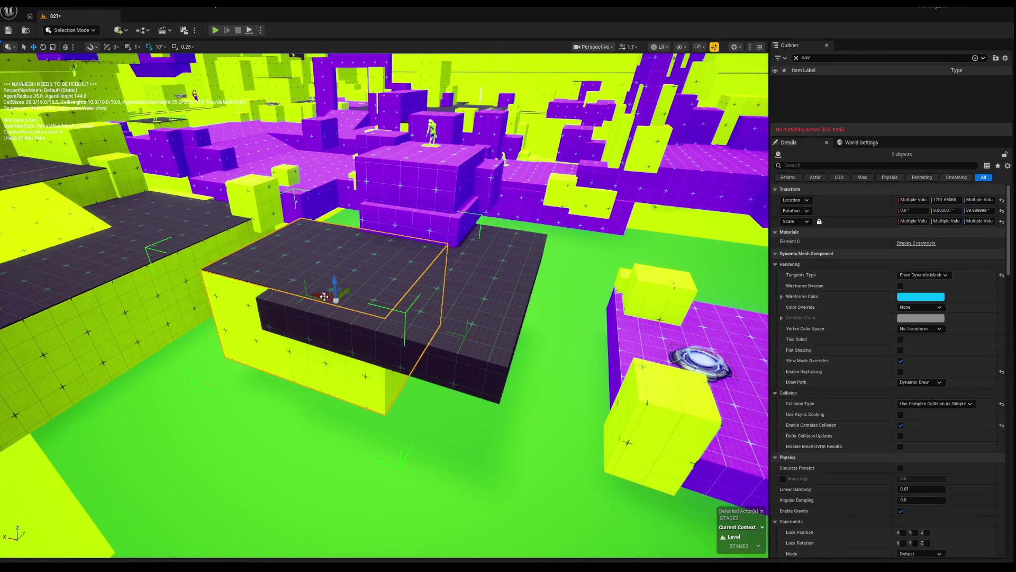
key("Delete")
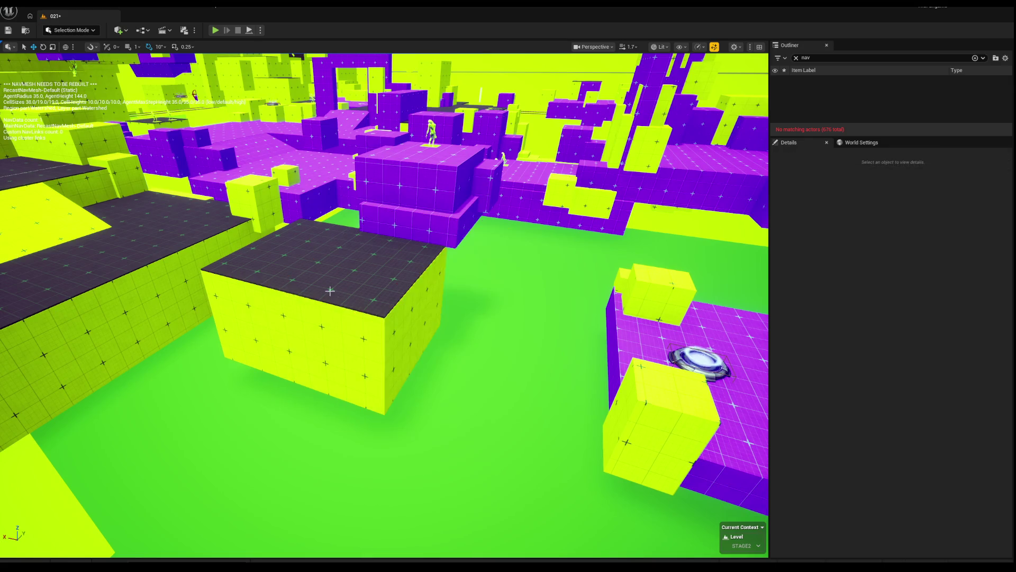
left_click(339, 297)
left_click_drag(317, 300, 344, 281)
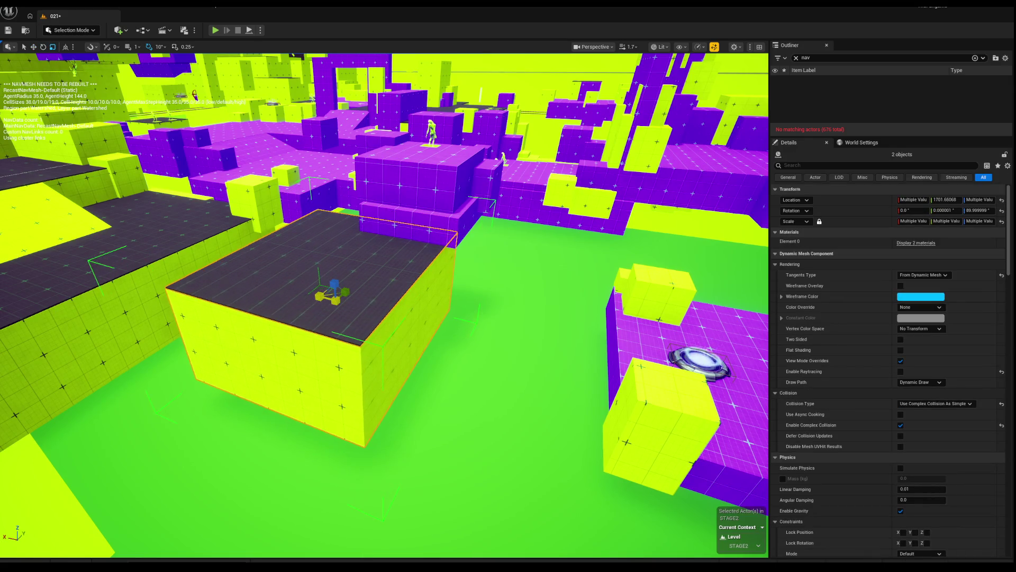
Frame the yellow block and enlarge it a little more into a wider platform.
left_click_drag(371, 318, 402, 313)
scroll(422, 325, "down", 5)
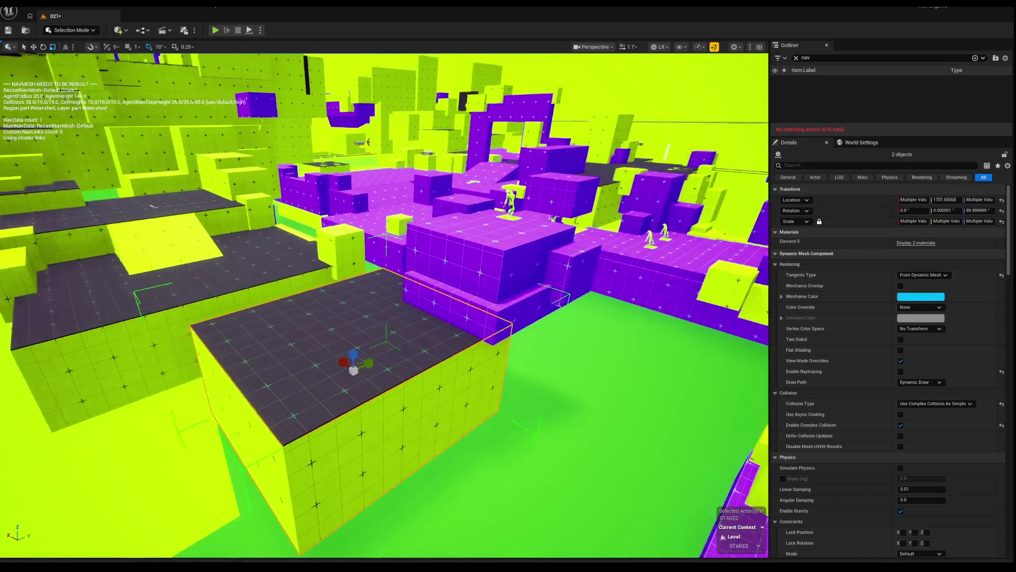
left_click_drag(317, 366, 413, 352)
key("f")
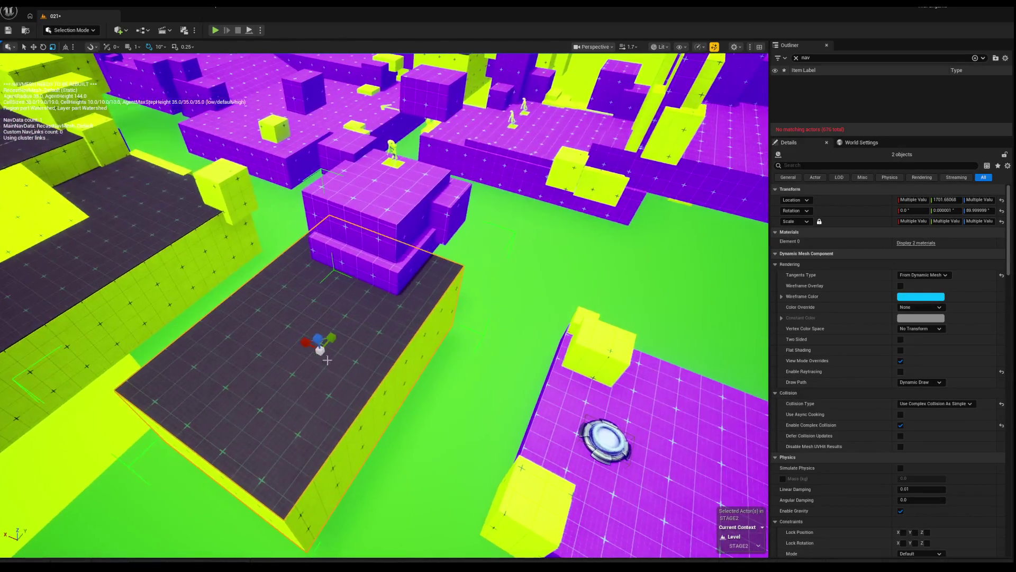
left_click_drag(328, 346, 331, 343)
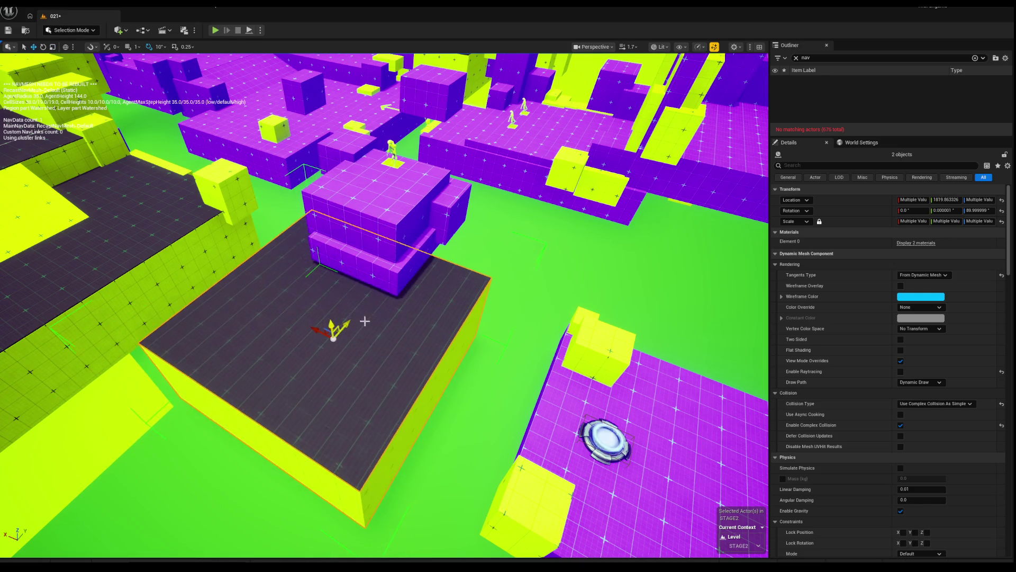
scroll(343, 329, "up", 2)
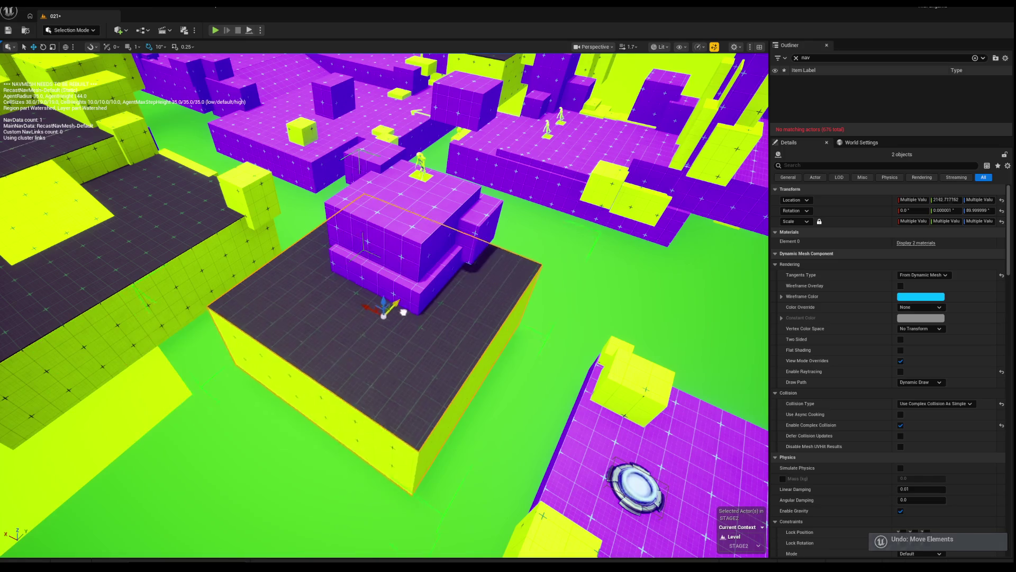
scroll(368, 328, "down", 3)
left_click_drag(368, 328, 307, 339)
Start a play test, walk toward the purple structure, then jump and dash.
key("alt+p")
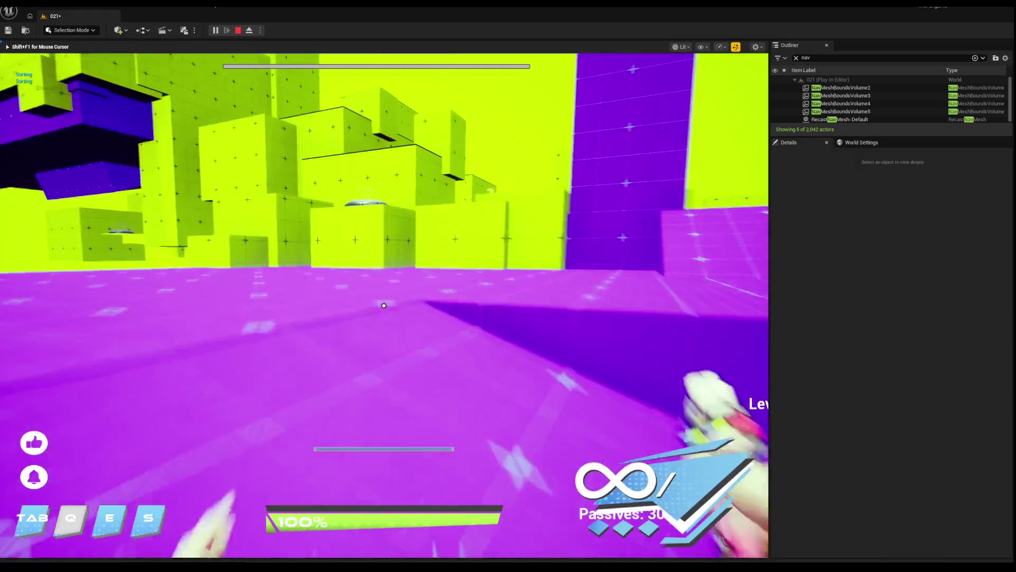
key("w")
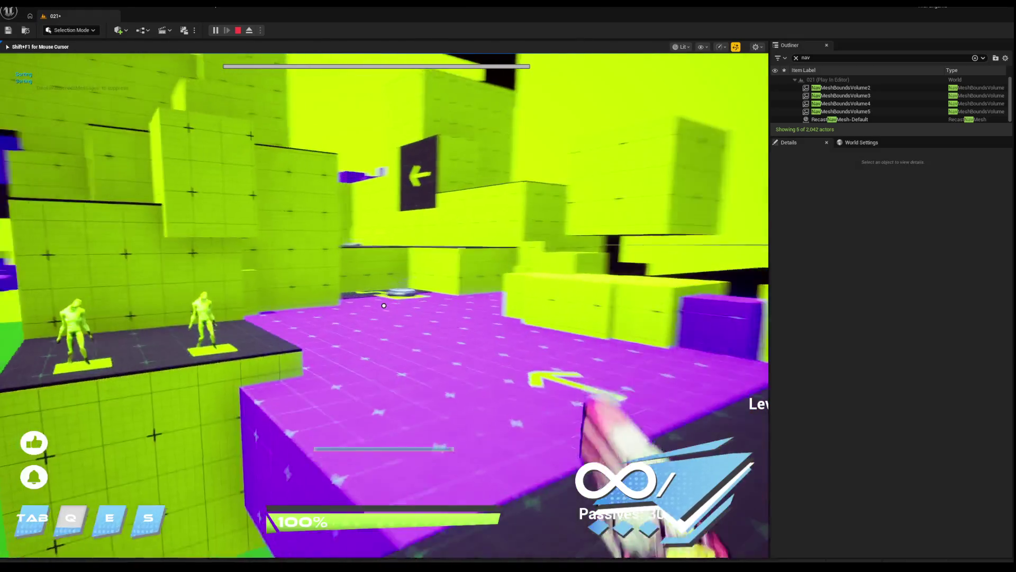
key("w")
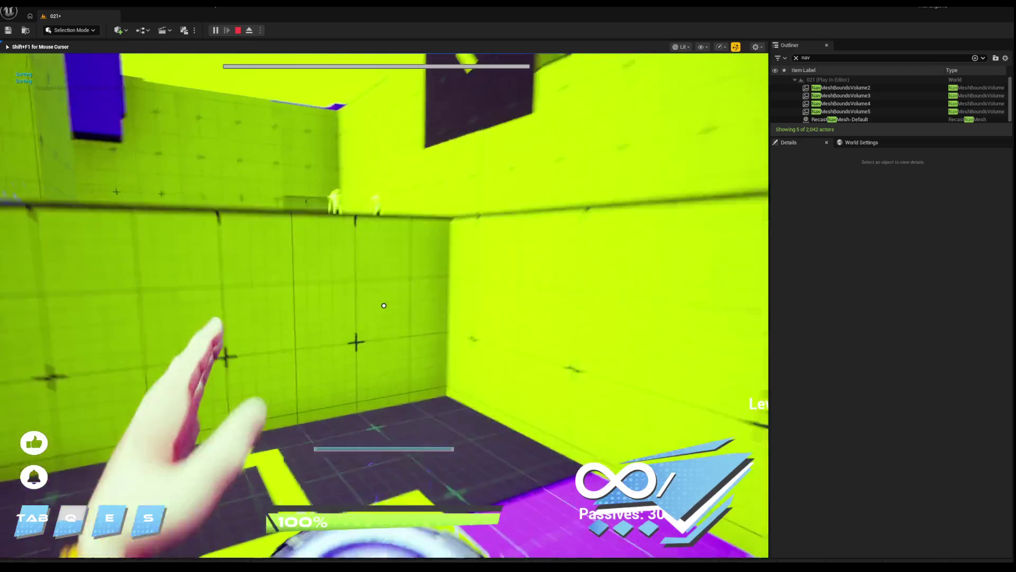
key("w")
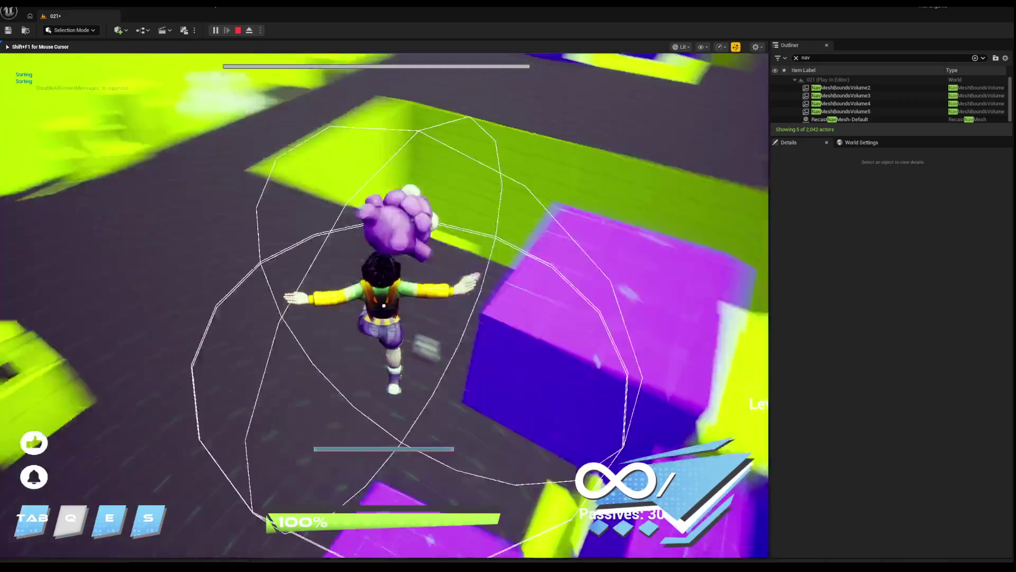
key("w")
key("w")
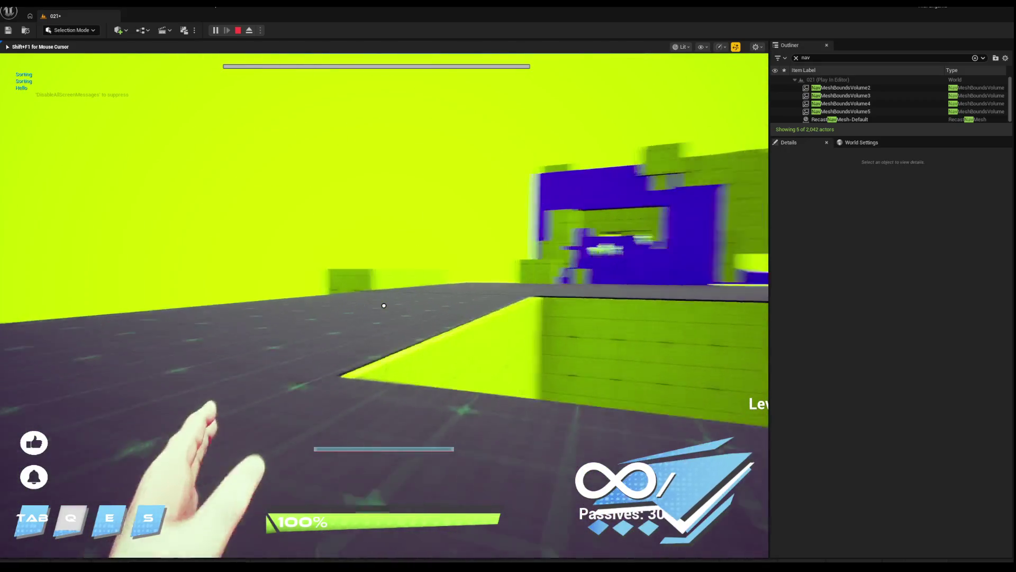
key("w")
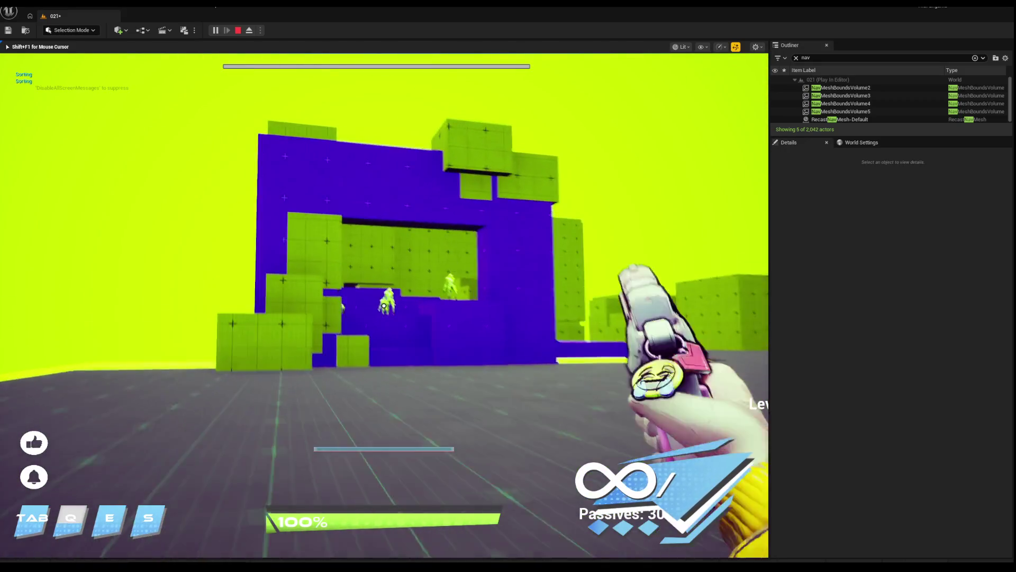
key("space")
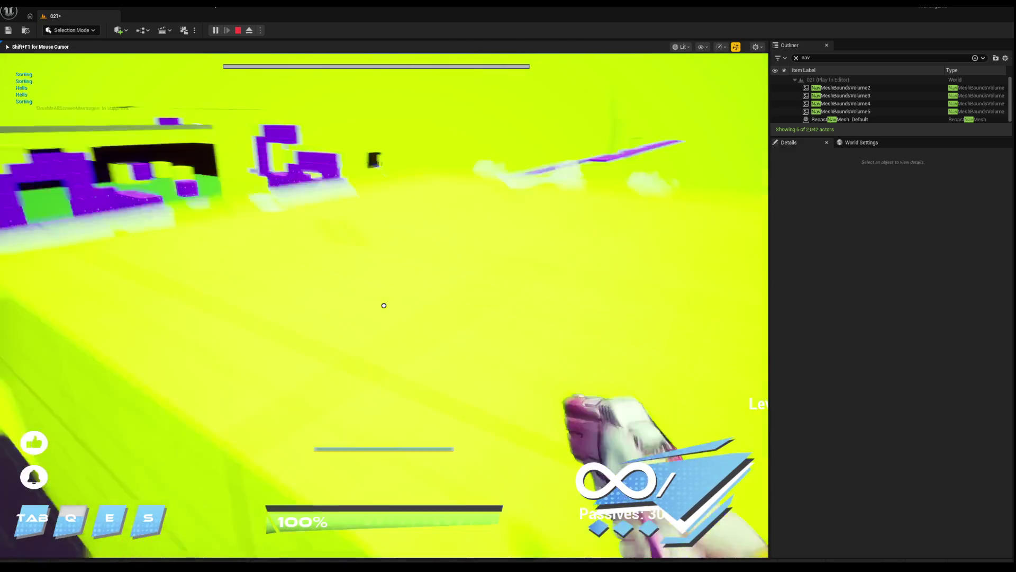
key("space")
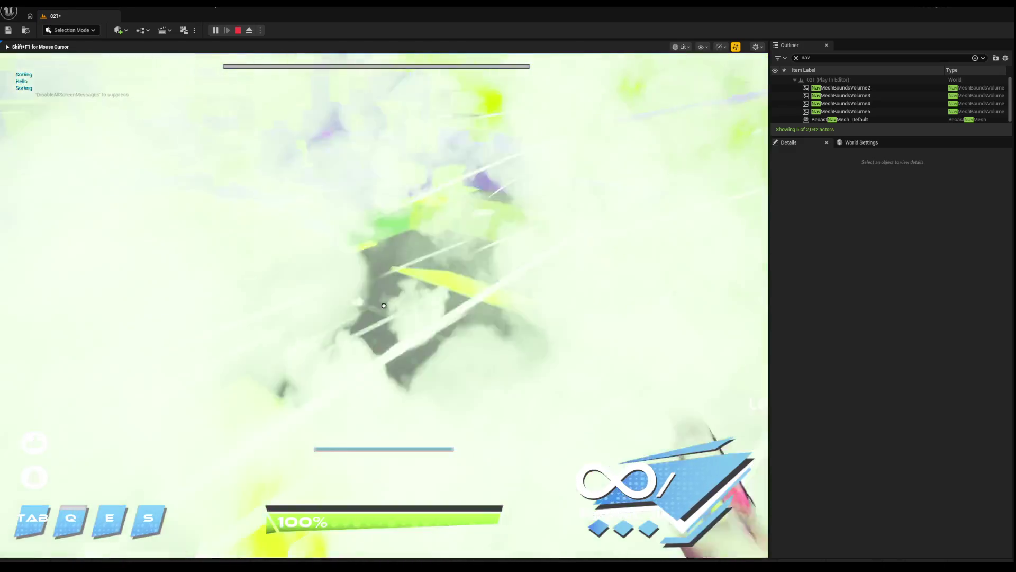
Use the Q ability and head to the dark platform, then stop play and view the level from above.
key("q")
key("w")
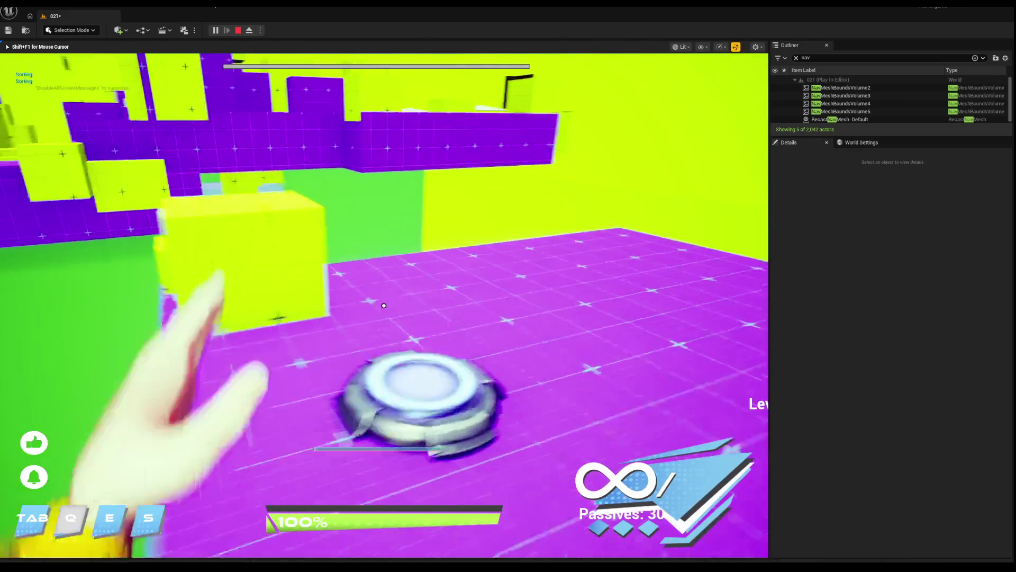
key("space")
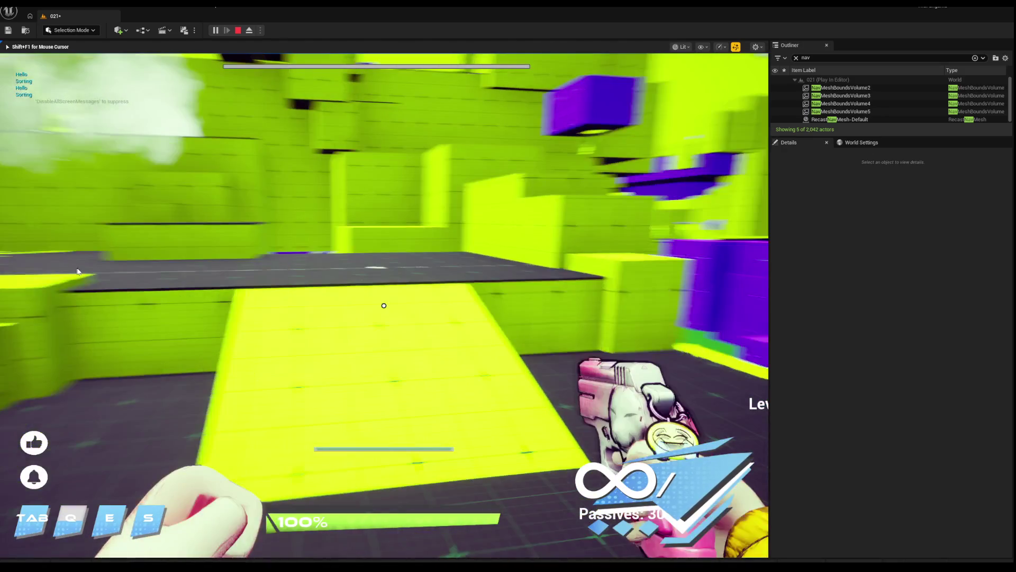
key("Escape")
mouse_move(370, 270)
left_mouse_down()
mouse_move(215, 448)
mouse_move(259, 245)
mouse_move(268, 274)
mouse_move(364, 259)
mouse_move(251, 132)
left_mouse_up()
Switch to Wireframe view with Alt+2 and box-select about 990 central arena actors.
key("alt+2")
scroll(268, 122, "up", 3)
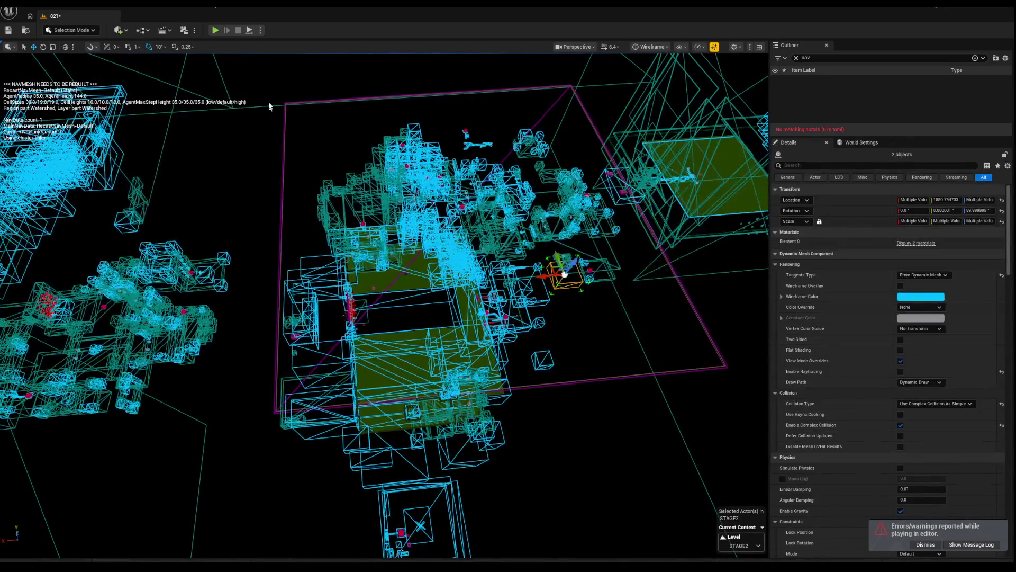
left_click_drag(575, 484, 595, 517)
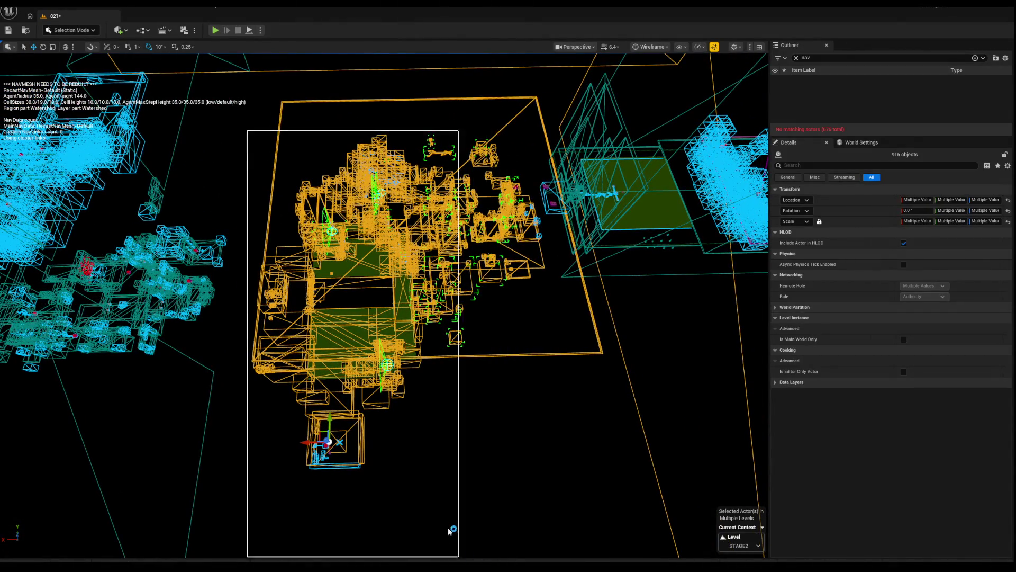
scroll(466, 456, "up", 8)
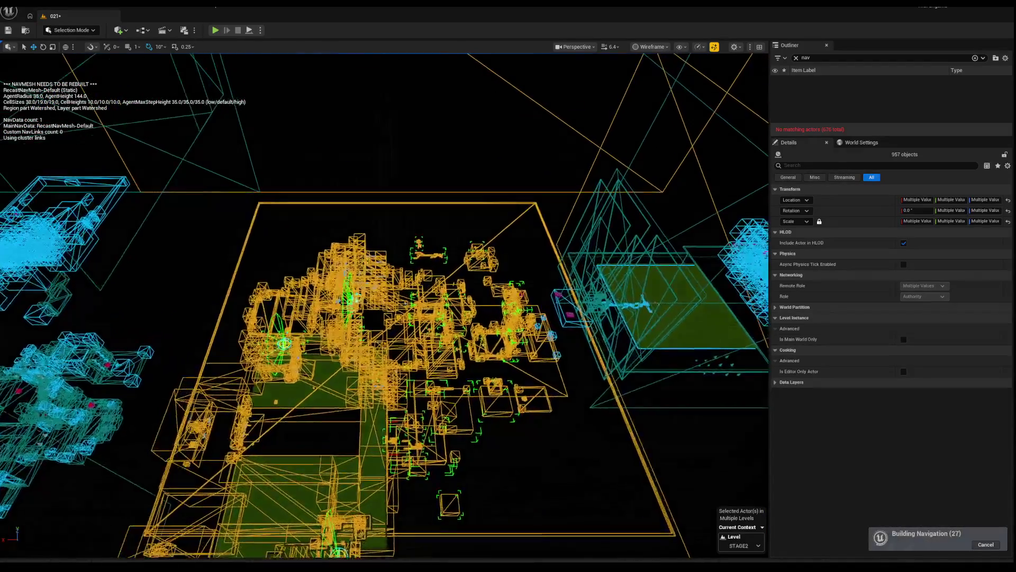
left_click_drag(234, 198, 517, 466)
scroll(332, 336, "up", 8)
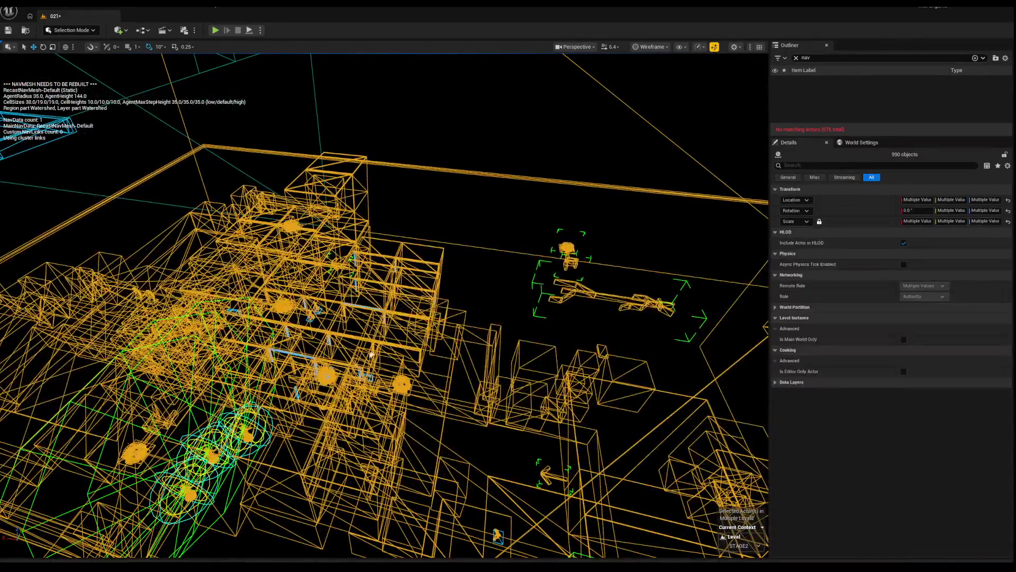
mouse_move(492, 204)
left_mouse_down()
mouse_move(63, 488)
mouse_move(129, 477)
mouse_move(122, 484)
left_mouse_up()
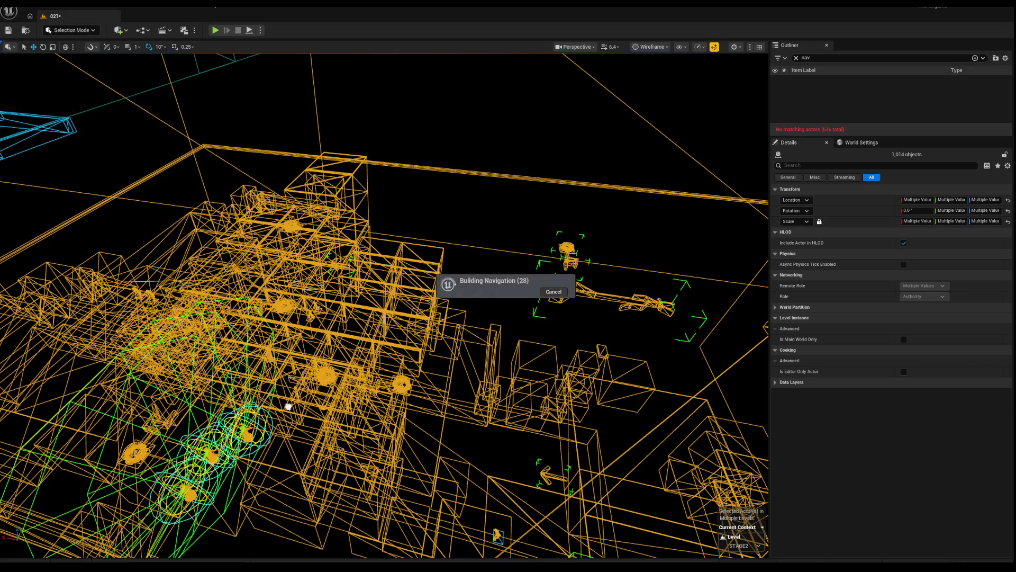
Add more actors with a top-down marquee, then fly over the navmesh wireframe.
right_click(291, 404)
left_click_drag(250, 325, 250, 325)
left_click_drag(221, 191, 221, 191)
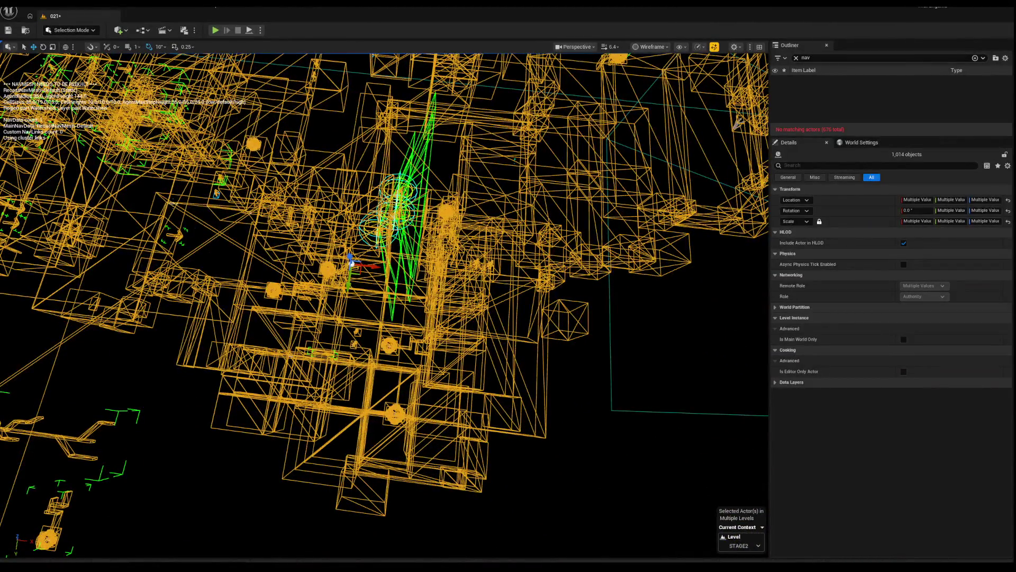
mouse_move(133, 182)
left_mouse_down()
mouse_move(730, 481)
mouse_move(628, 436)
mouse_move(634, 477)
left_mouse_up()
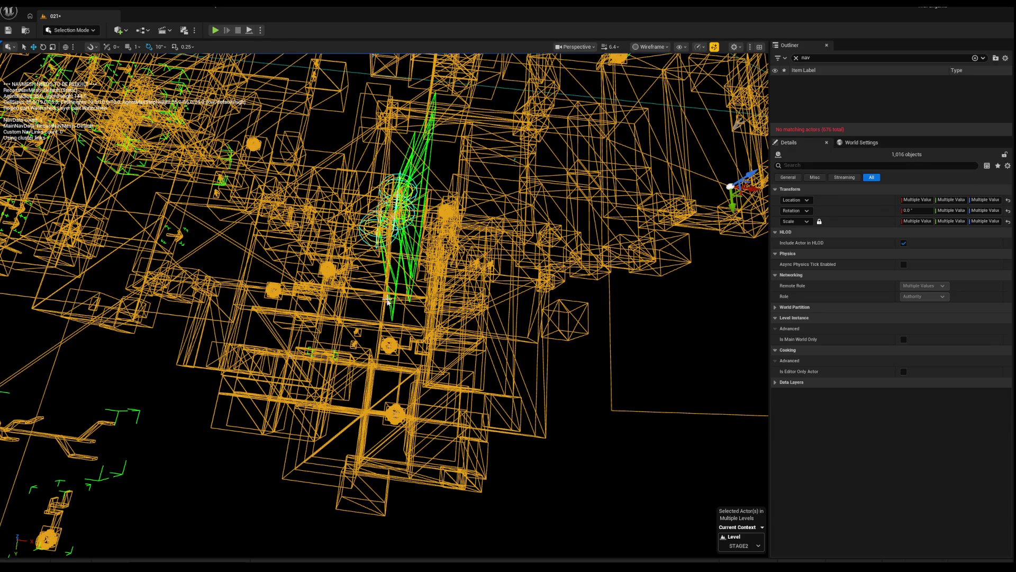
mouse_move(385, 306)
left_mouse_down()
mouse_move(344, 270)
mouse_move(334, 291)
mouse_move(462, 219)
left_mouse_up()
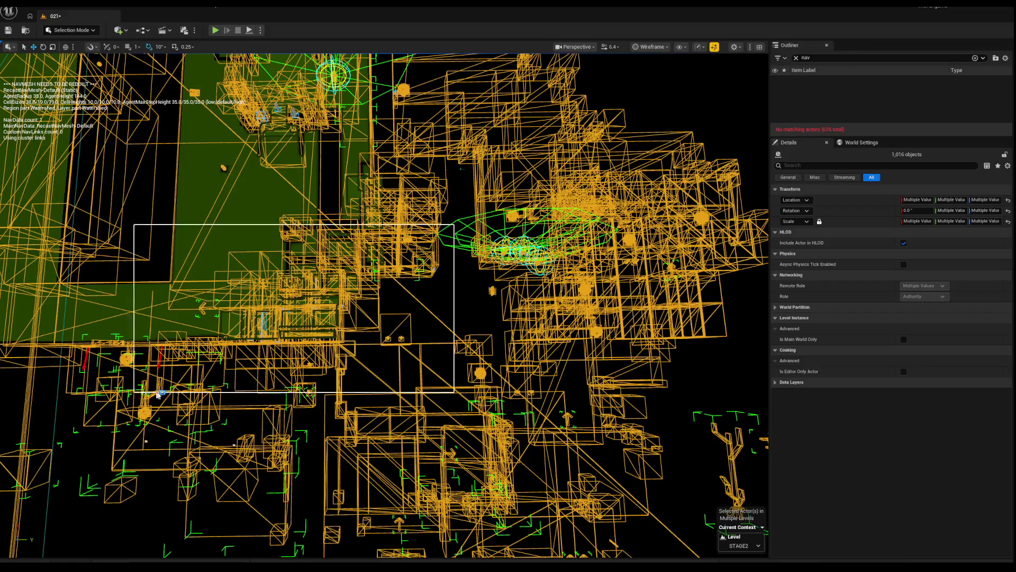
left_click_drag(202, 352, 264, 276)
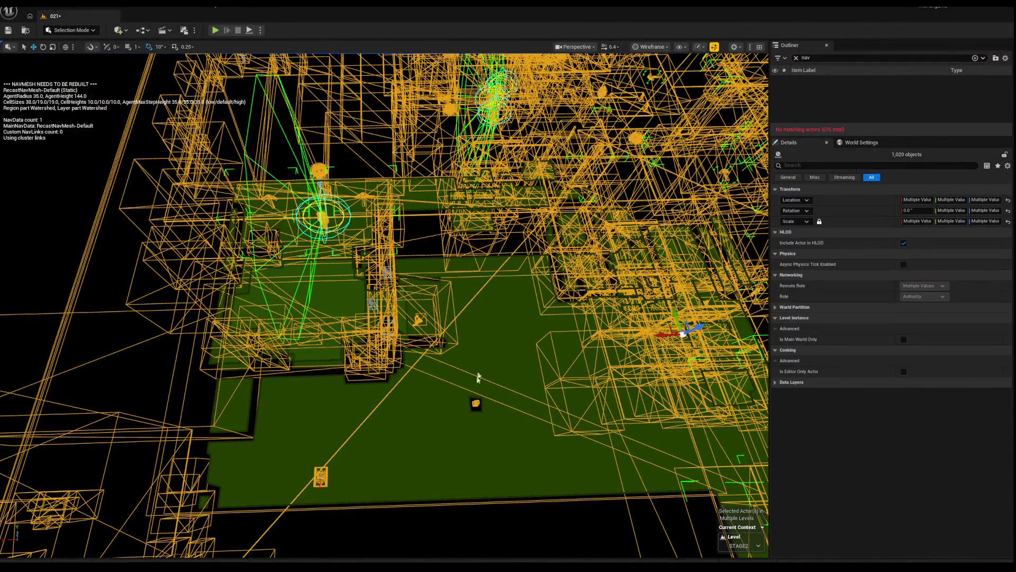
mouse_move(370, 317)
left_mouse_down()
mouse_move(370, 308)
mouse_move(370, 317)
left_mouse_up()
left_click_drag(618, 374, 619, 375)
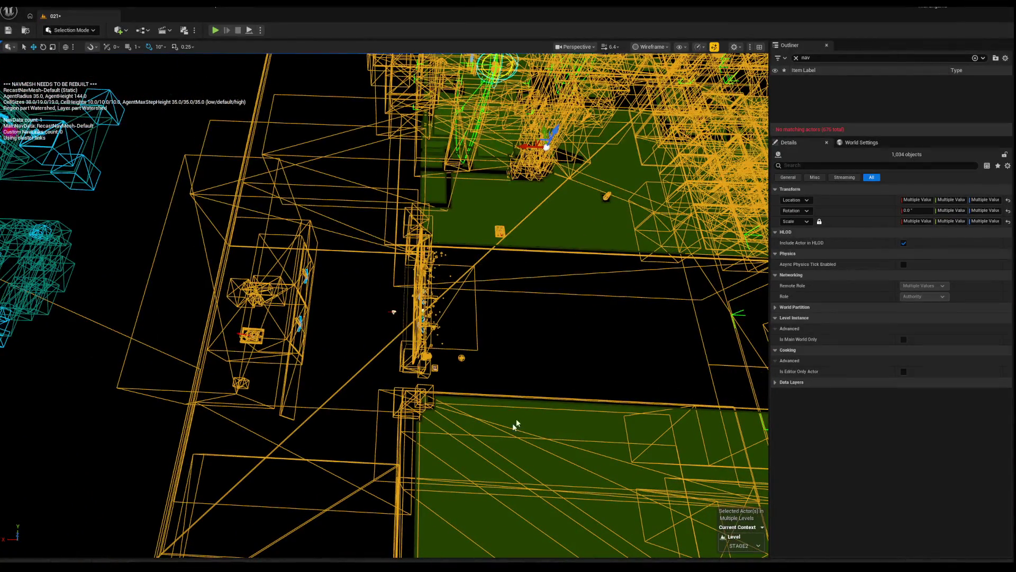
left_click_drag(314, 339, 314, 339)
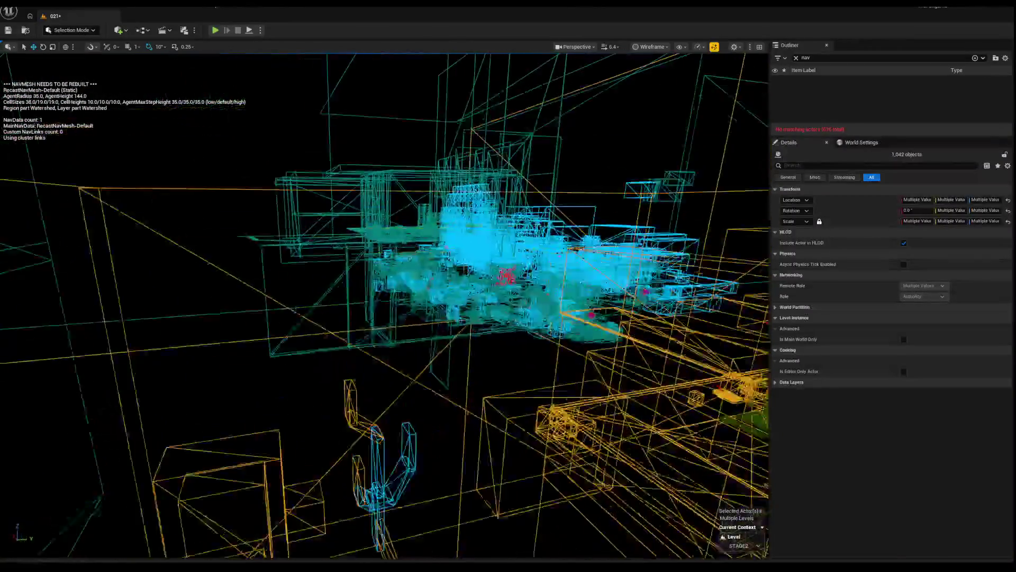
left_click_drag(314, 339, 314, 336)
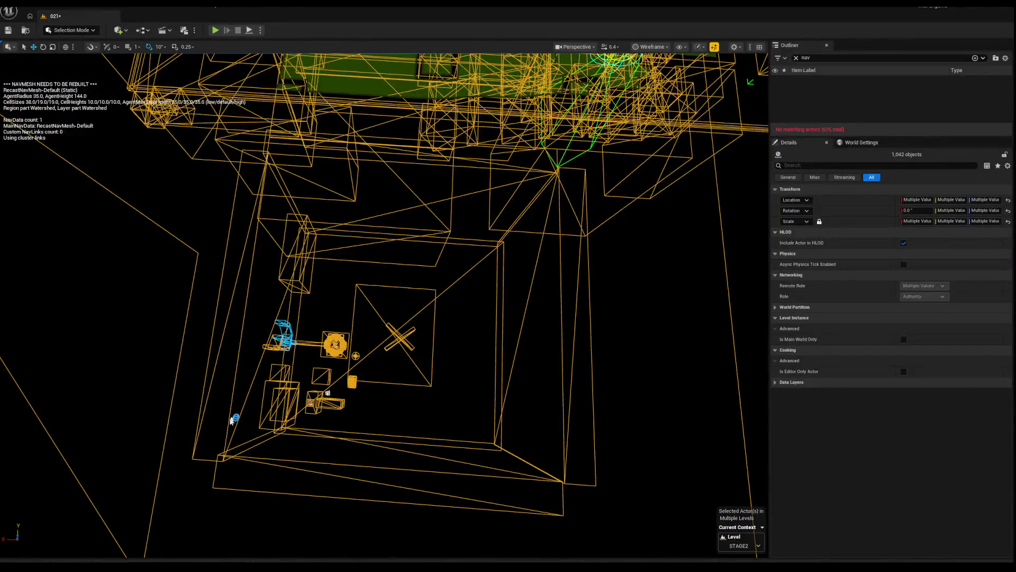
Add the small structure below the platform and nearby actors, raising the selection to 1,057.
left_click_drag(238, 454, 238, 455)
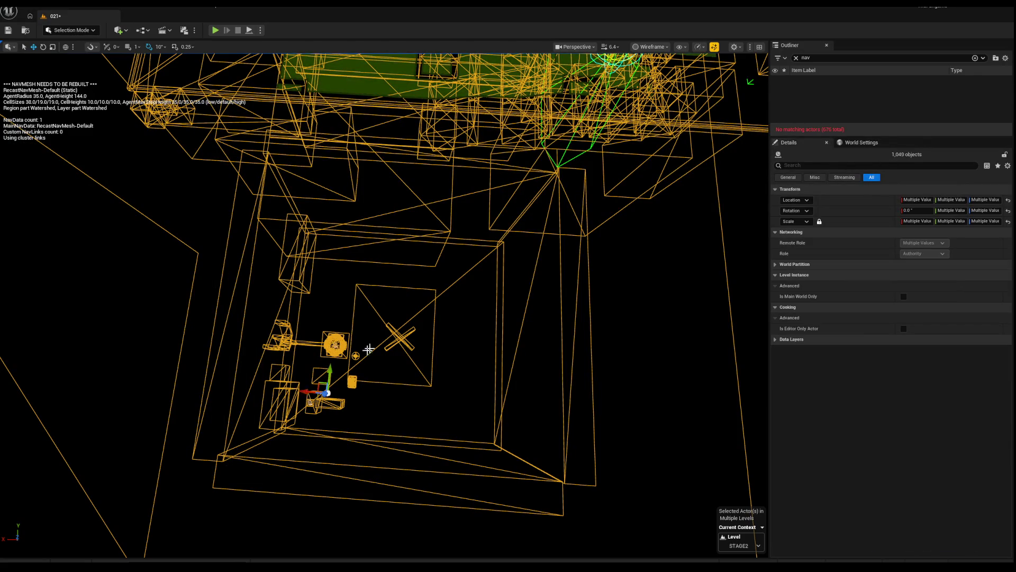
left_click_drag(448, 303, 449, 303)
left_click_drag(128, 372, 132, 424)
key("f")
left_click_drag(449, 302, 449, 303)
left_click_drag(362, 366, 363, 366)
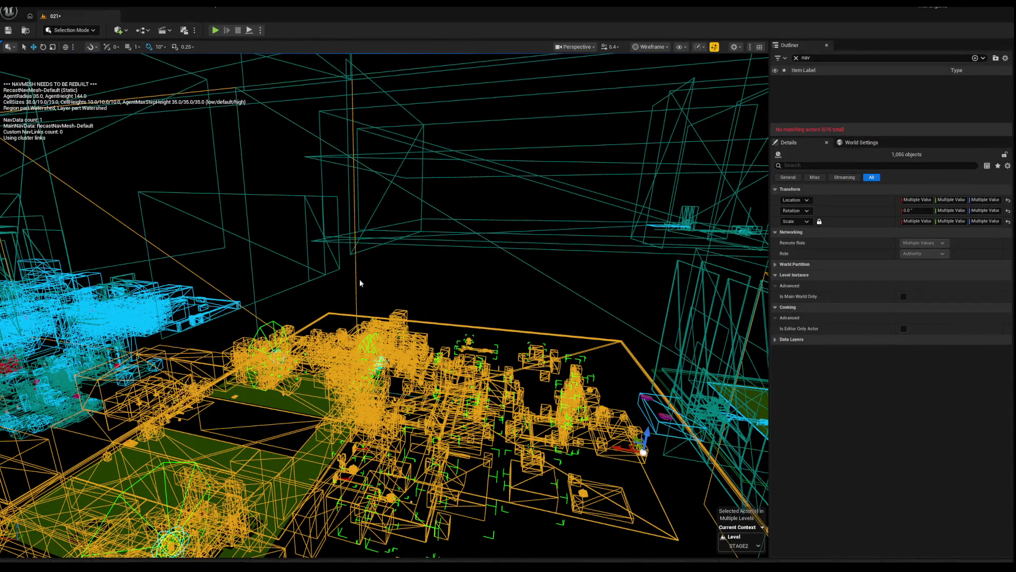
left_click_drag(413, 242, 414, 242)
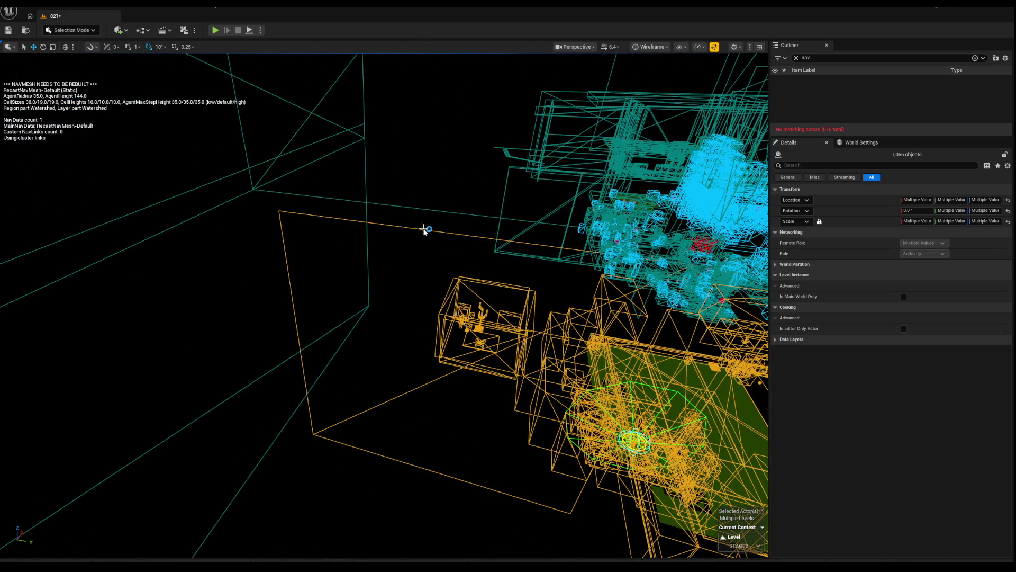
Undo the accidental change to restore the 1,055-actor selection, then add the two magenta actors.
key("Escape")
left_click_drag(469, 292, 469, 292)
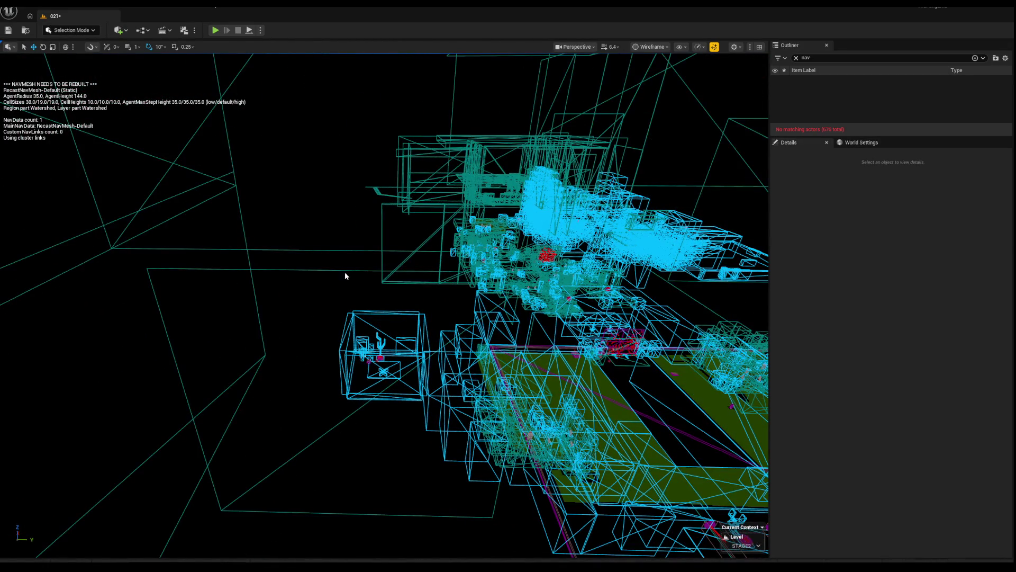
key("ctrl+z")
left_click_drag(340, 273, 340, 272)
left_click_drag(236, 240, 237, 239)
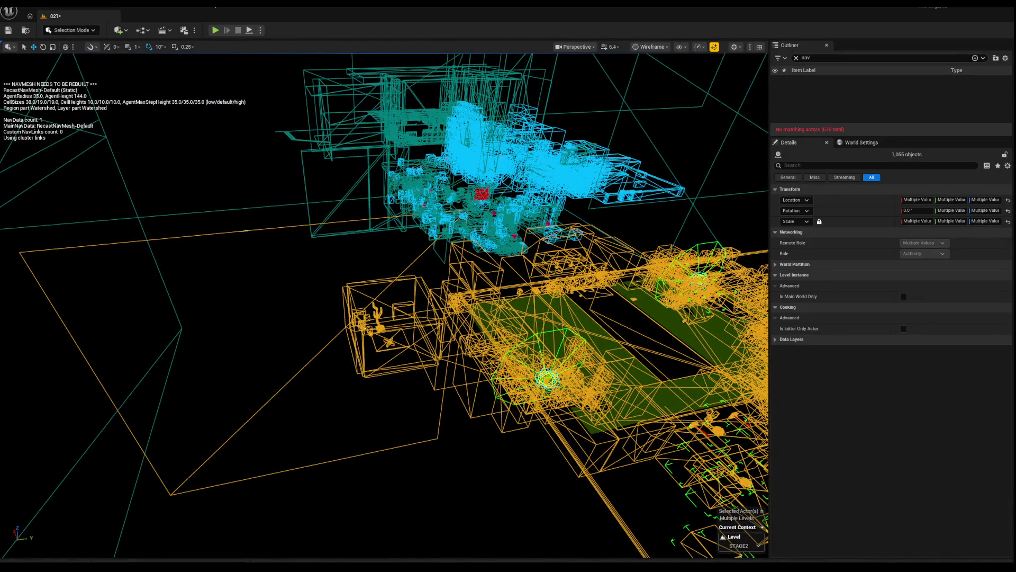
left_click_drag(448, 252, 448, 252)
mouse_move(200, 154)
left_mouse_down()
mouse_move(381, 474)
mouse_move(379, 465)
left_mouse_up()
left_click_drag(611, 237, 611, 238)
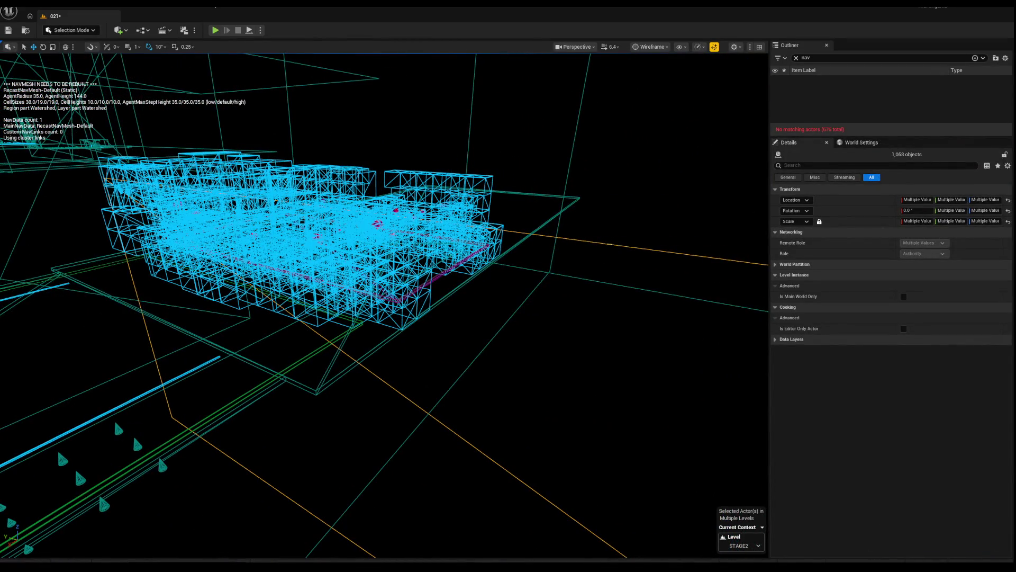
Frame the selection, save the level, and delete the 772 selected STAGE2 arena actors.
key("f")
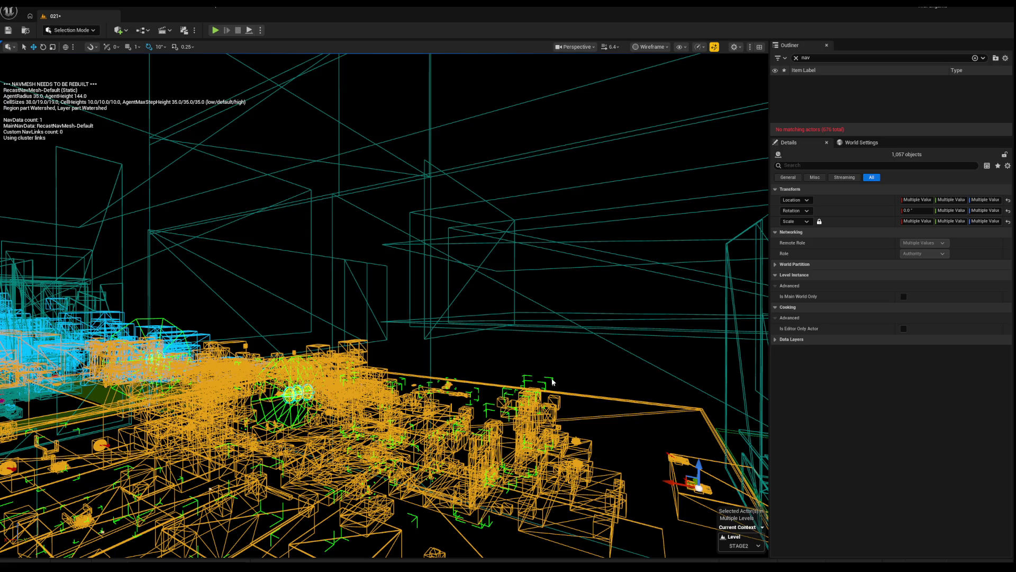
key("ctrl+z")
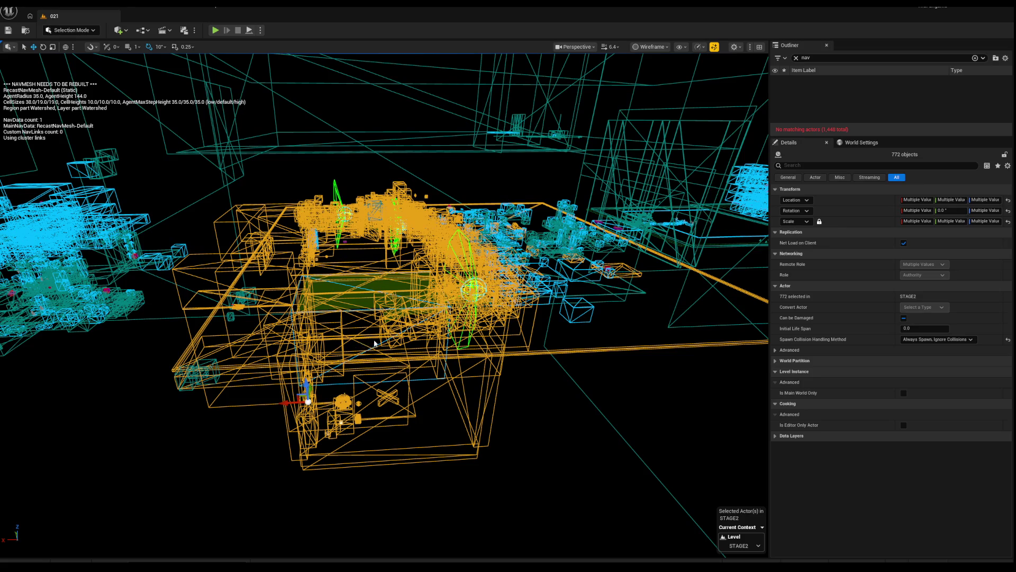
key("Delete")
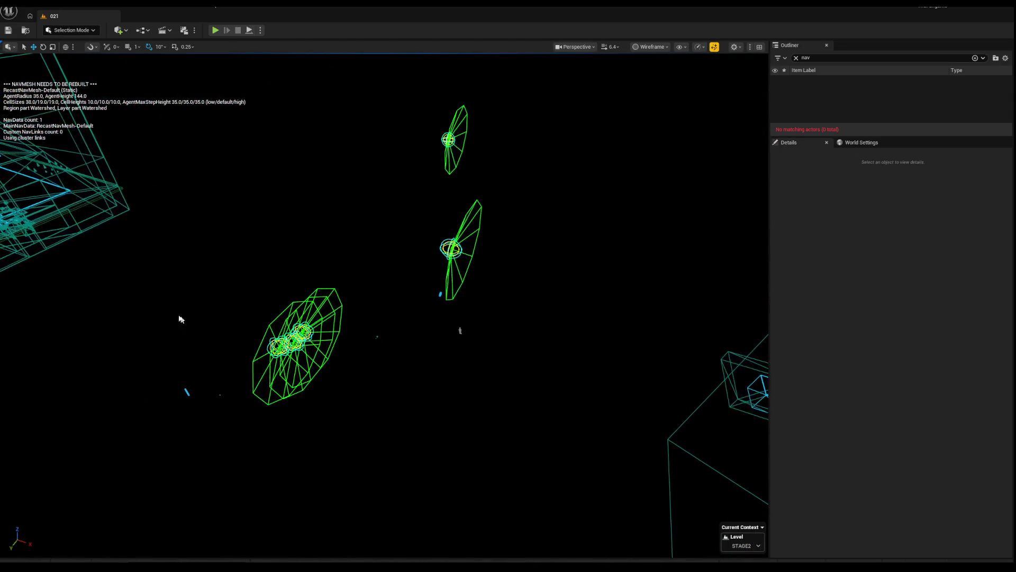
Marquee-select the green cones and other leftovers, six stray actors, checking them in Lit view.
mouse_move(161, 200)
left_mouse_down()
mouse_move(488, 437)
mouse_move(576, 484)
left_mouse_up()
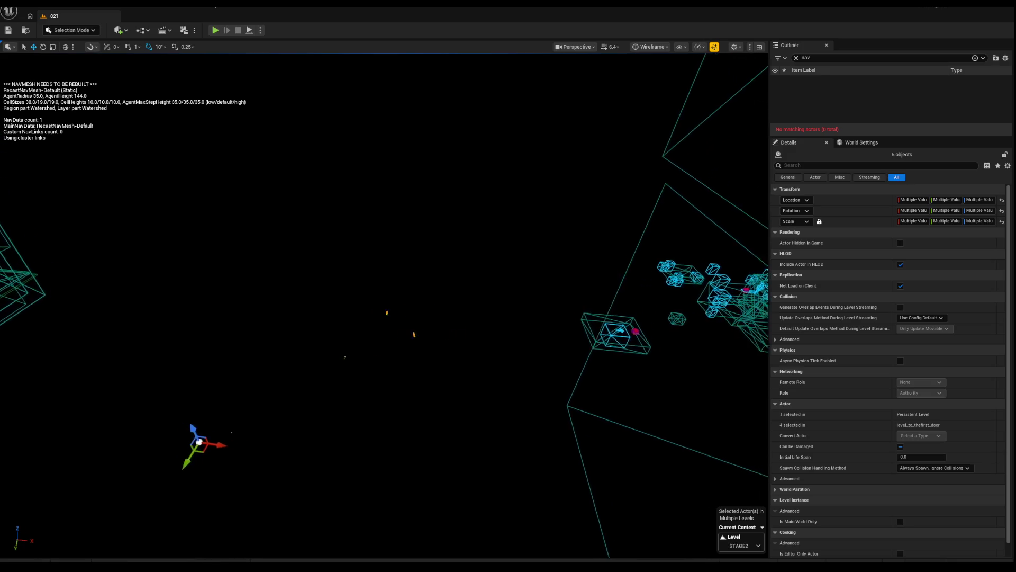
key("alt+4")
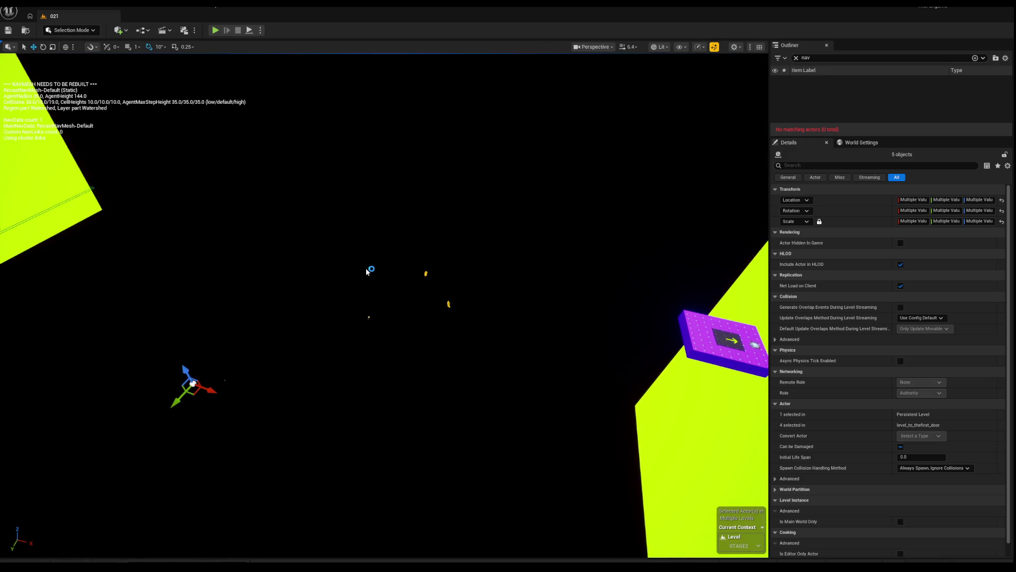
key("alt+2")
left_click_drag(256, 243, 599, 384)
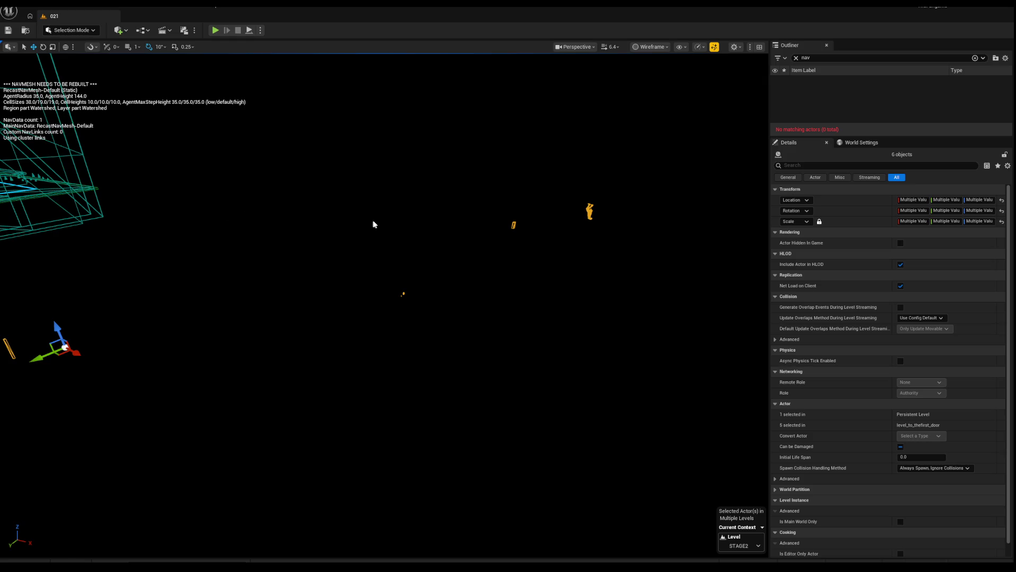
left_click_drag(385, 317, 385, 228)
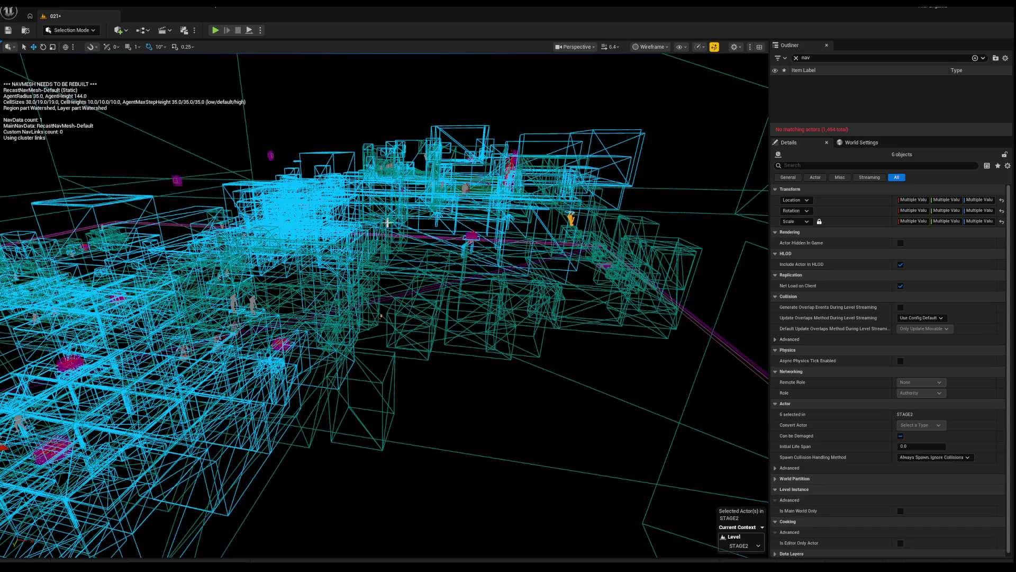
Frame the six selected stray actors, then clear the selection.
key("f")
scroll(384, 307, "down", 10)
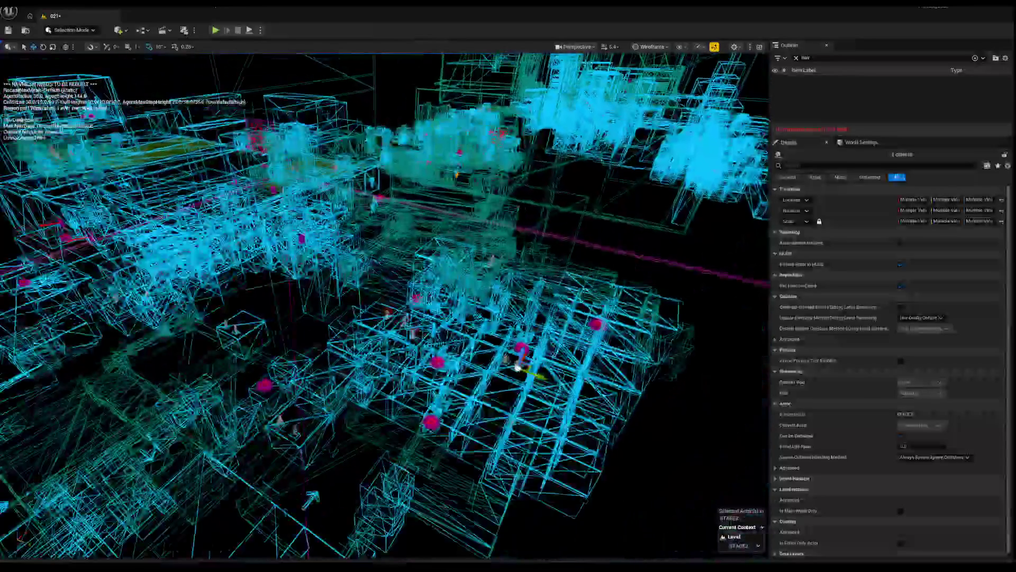
scroll(437, 154, "down", 3)
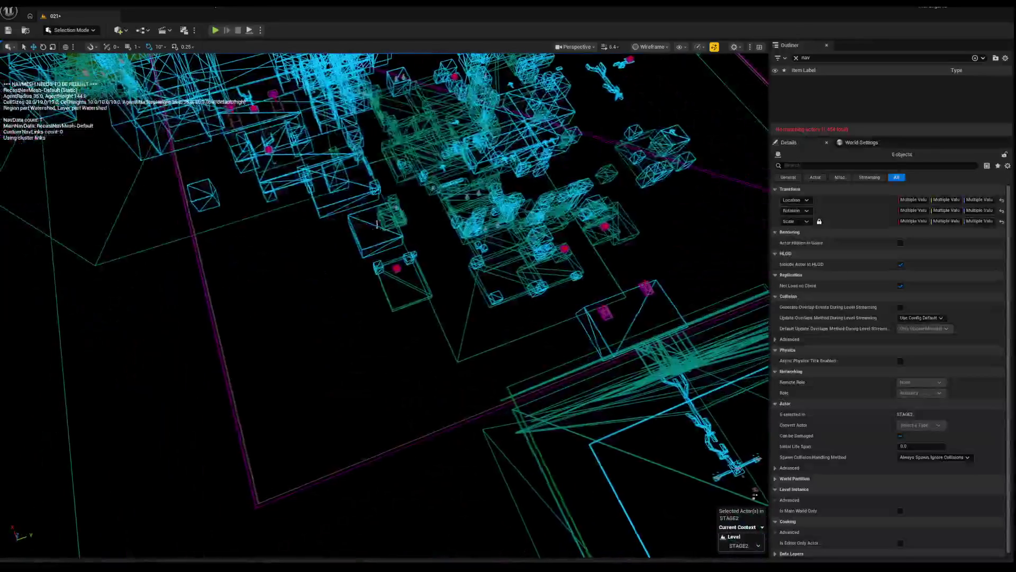
left_click(325, 256)
scroll(384, 305, "up", 1)
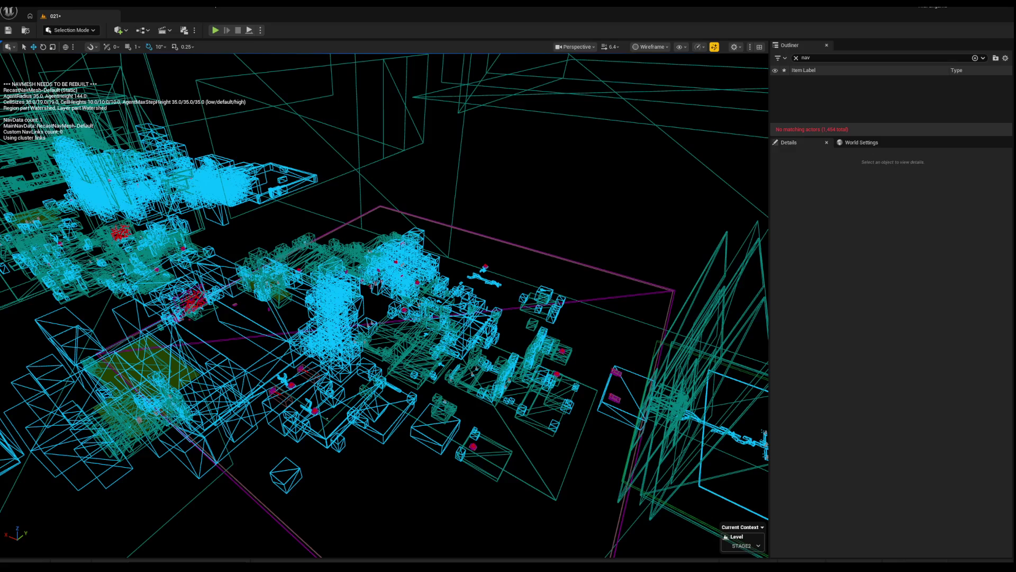
Fly through the wireframe level to distant clusters while navigation building runs.
mouse_move(295, 263)
left_mouse_down()
mouse_move(344, 254)
mouse_move(312, 249)
mouse_move(294, 191)
mouse_move(323, 193)
mouse_move(259, 199)
mouse_move(281, 200)
mouse_move(270, 200)
left_mouse_up()
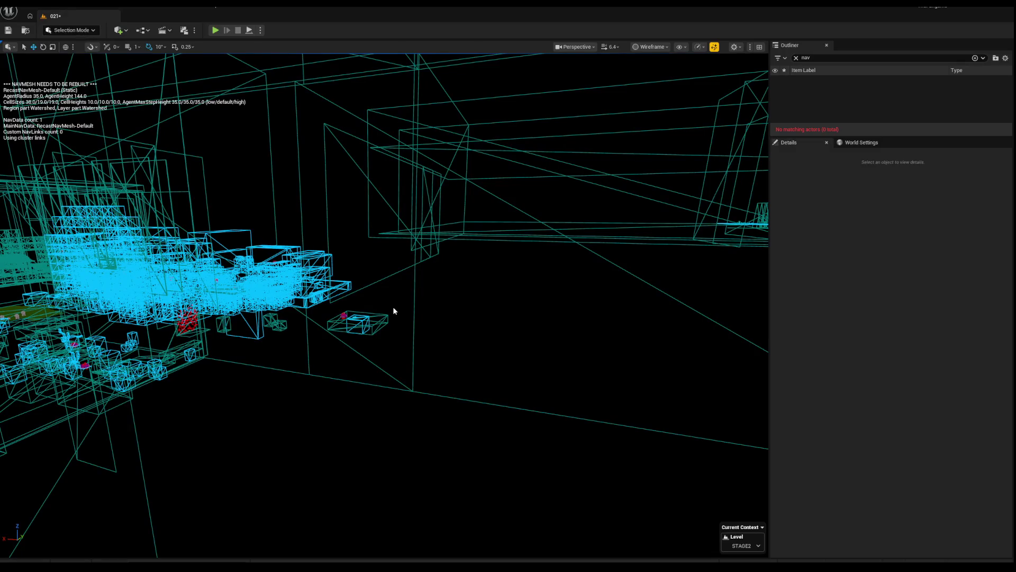
left_click_drag(393, 308, 393, 311)
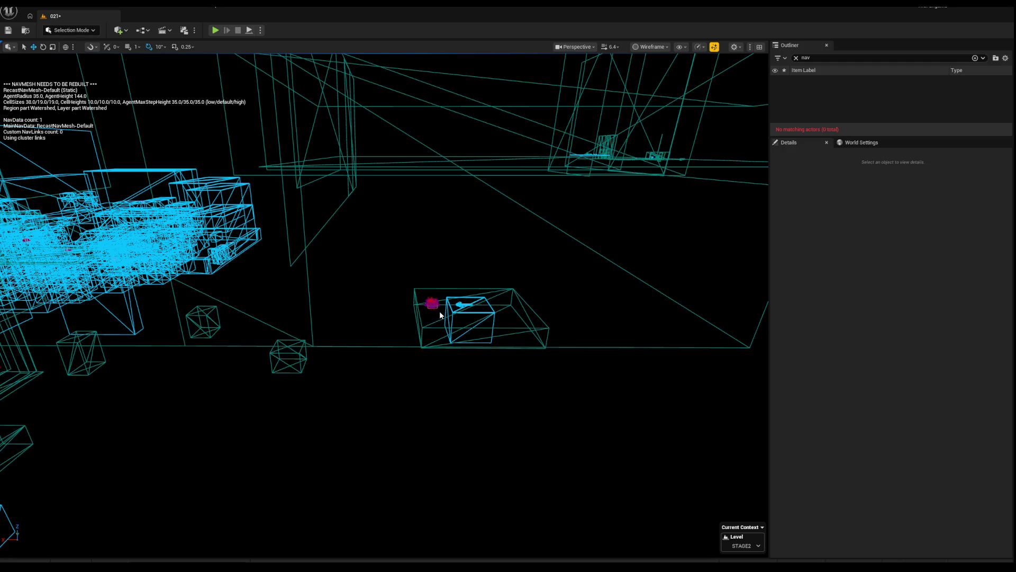
left_click_drag(445, 313, 5, 286)
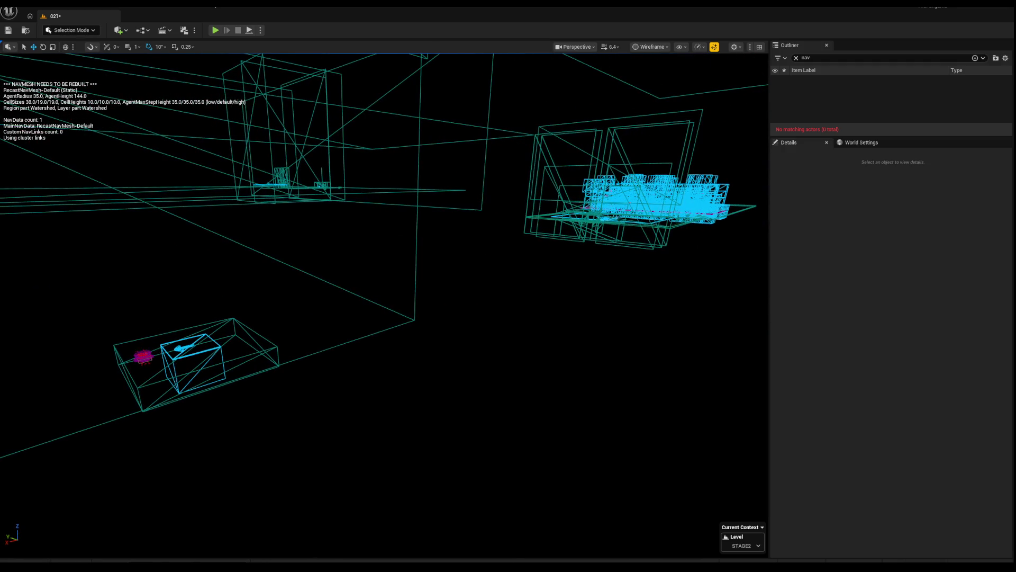
left_click_drag(228, 205, 138, 234)
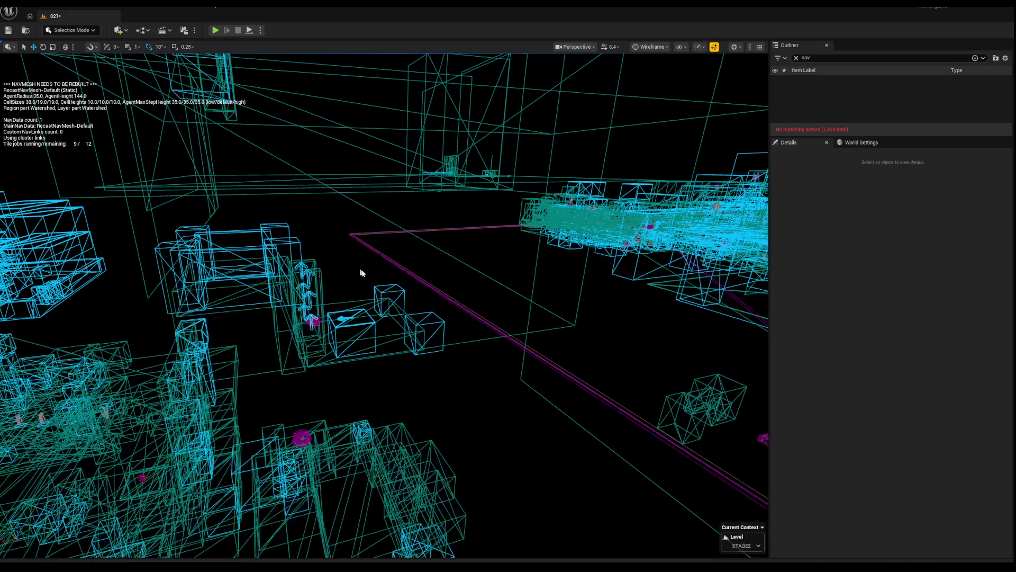
mouse_move(356, 270)
left_mouse_down()
mouse_move(307, 275)
mouse_move(307, 305)
mouse_move(268, 304)
mouse_move(268, 294)
mouse_move(521, 270)
left_mouse_up()
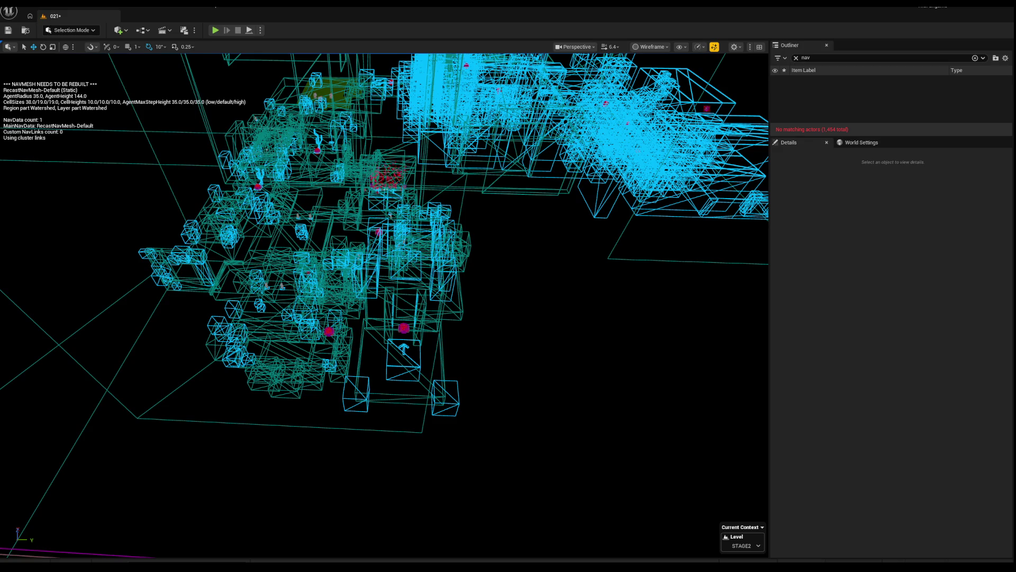
key("super")
key("super")
key("super")
key("super")
key("super")
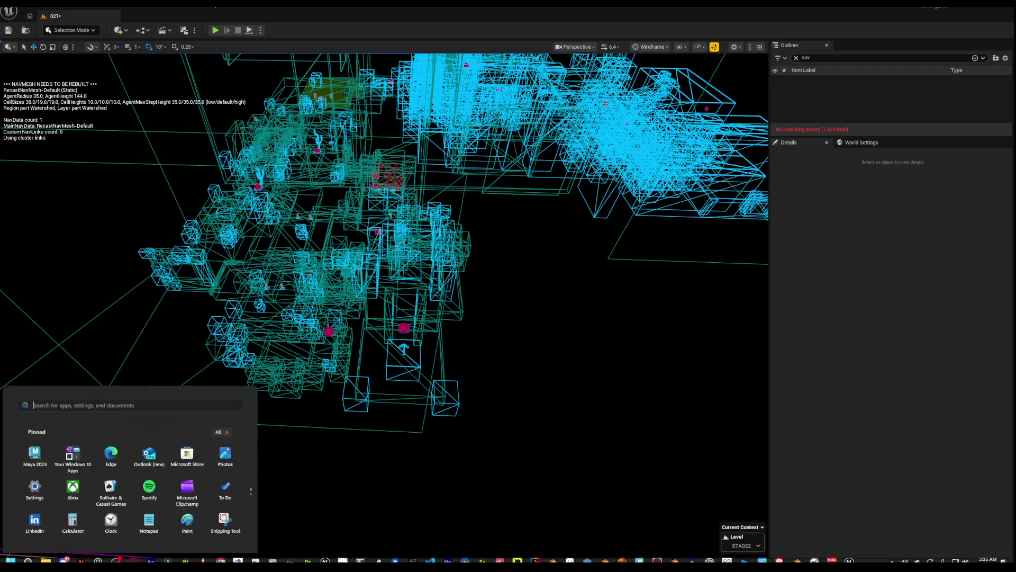
key("super")
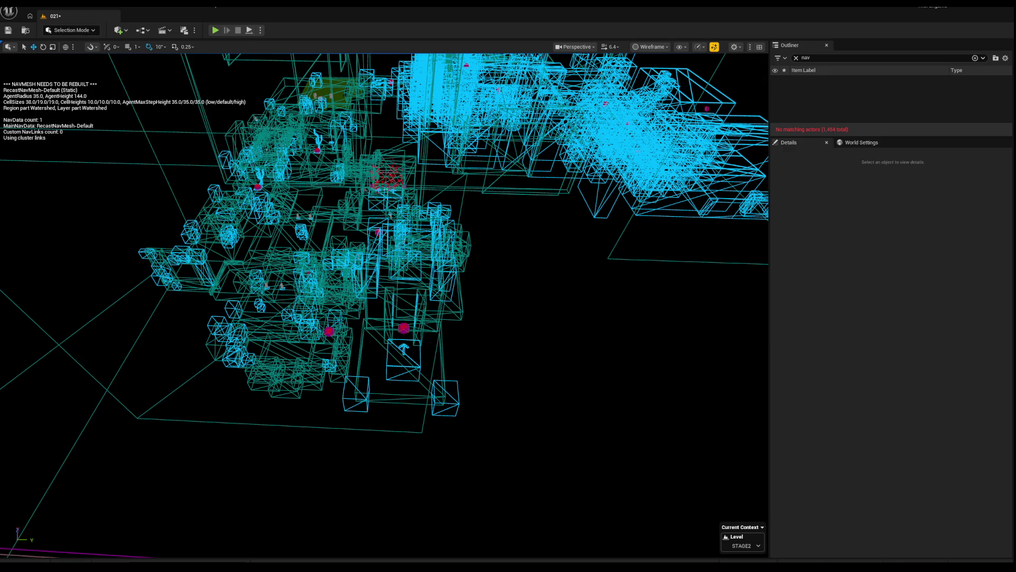
key("super")
key("super")
key("super")
key("super")
key("w")
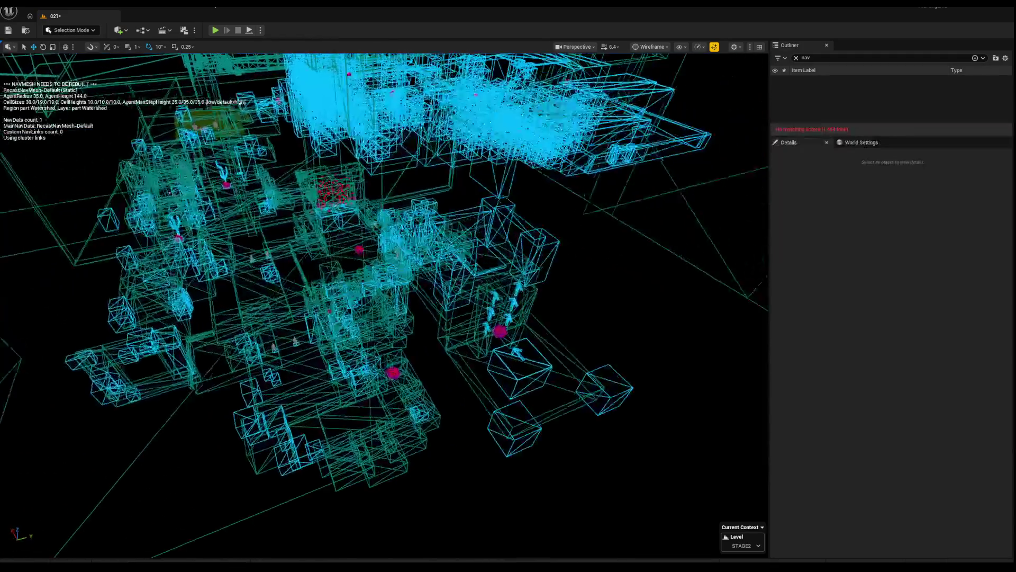
key("s")
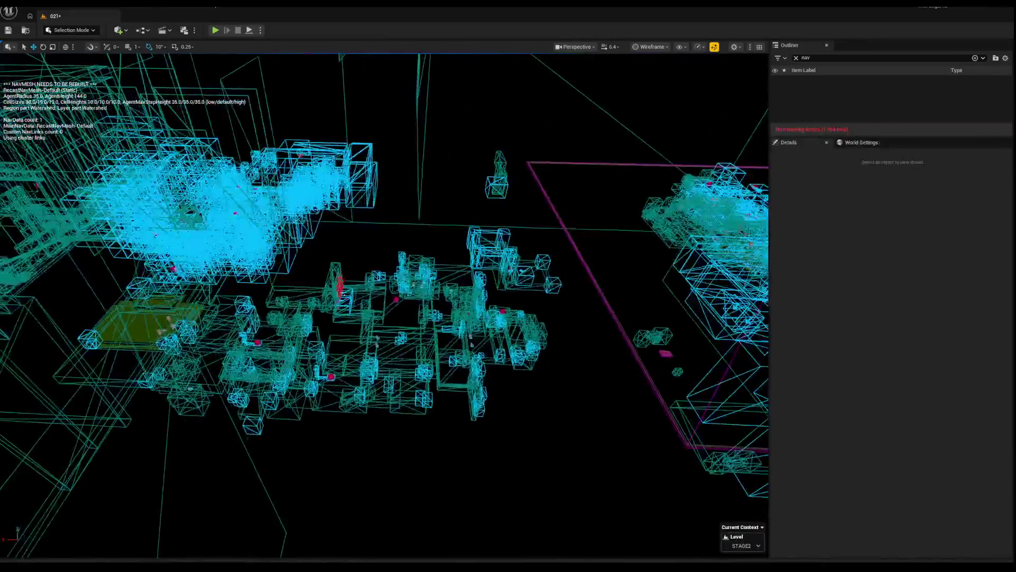
key("w")
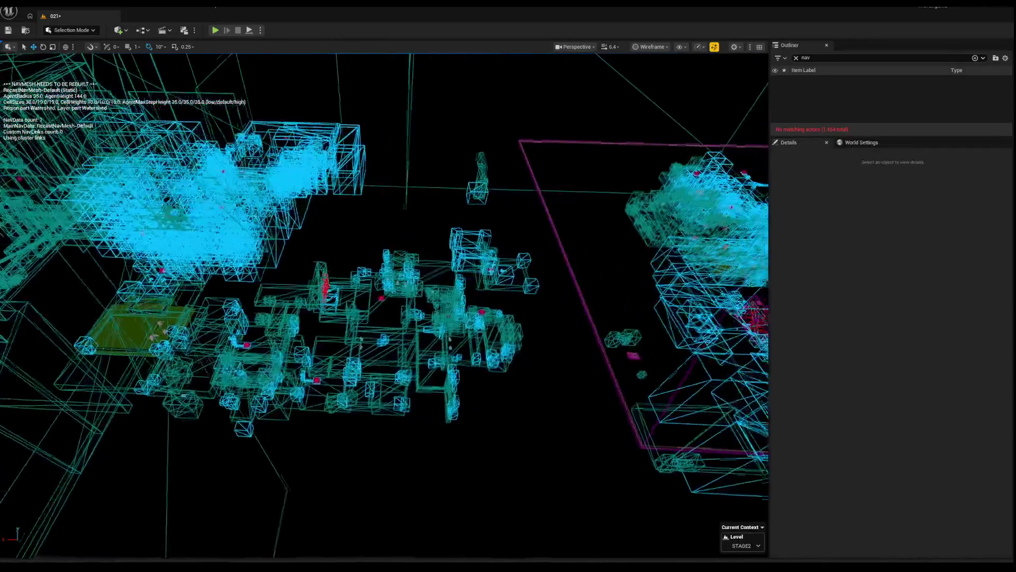
key("s")
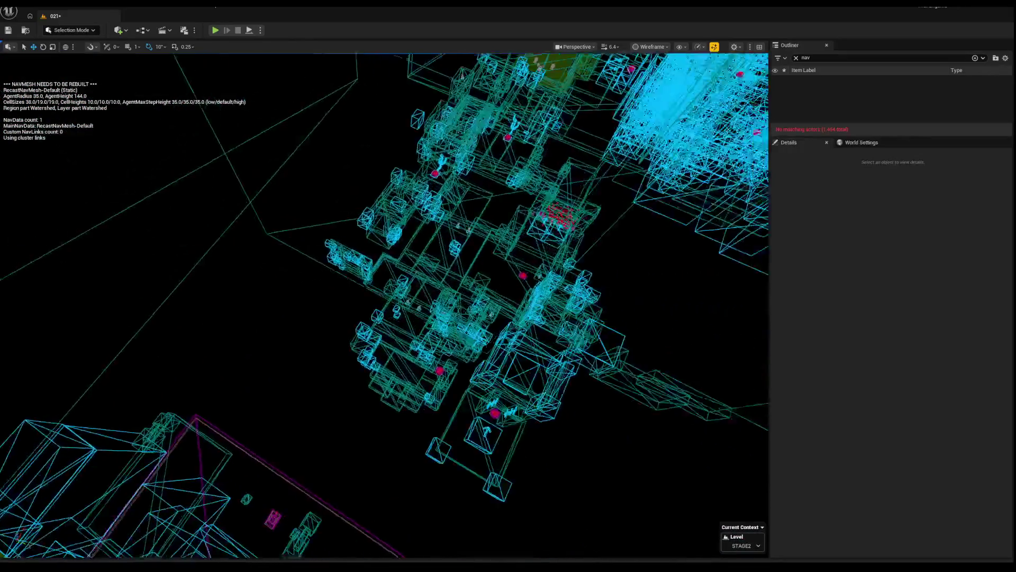
mouse_move(193, 163)
left_mouse_down()
mouse_move(586, 390)
mouse_move(549, 386)
left_mouse_up()
Orbit over the central wireframe cluster and marquee-select it in two passes, totalling 422 actors.
left_click_drag(451, 313, 256, 217)
mouse_move(138, 176)
left_mouse_down()
mouse_move(634, 438)
mouse_move(617, 448)
left_mouse_up()
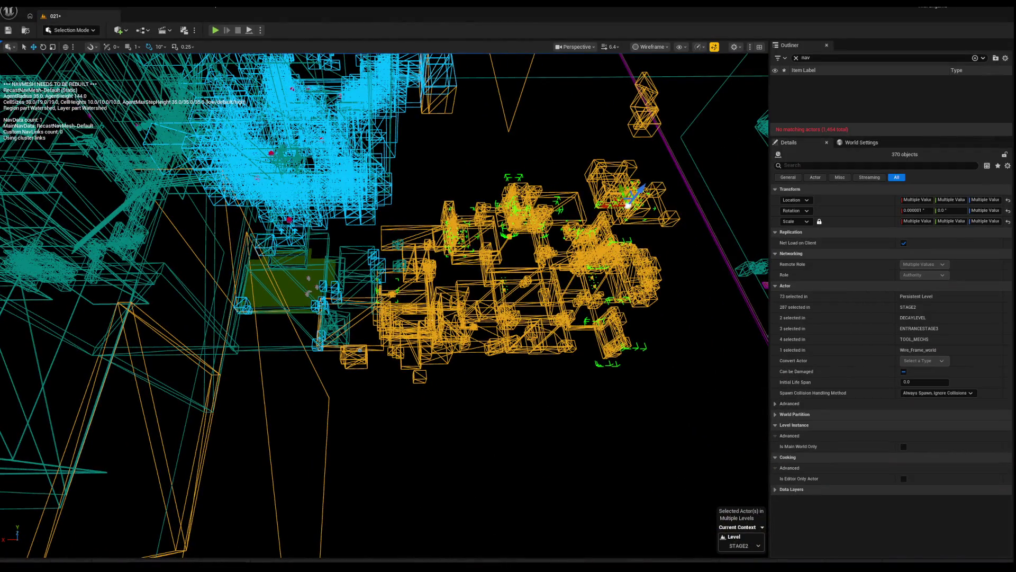
mouse_move(222, 233)
left_mouse_down()
mouse_move(582, 418)
mouse_move(577, 407)
left_mouse_up()
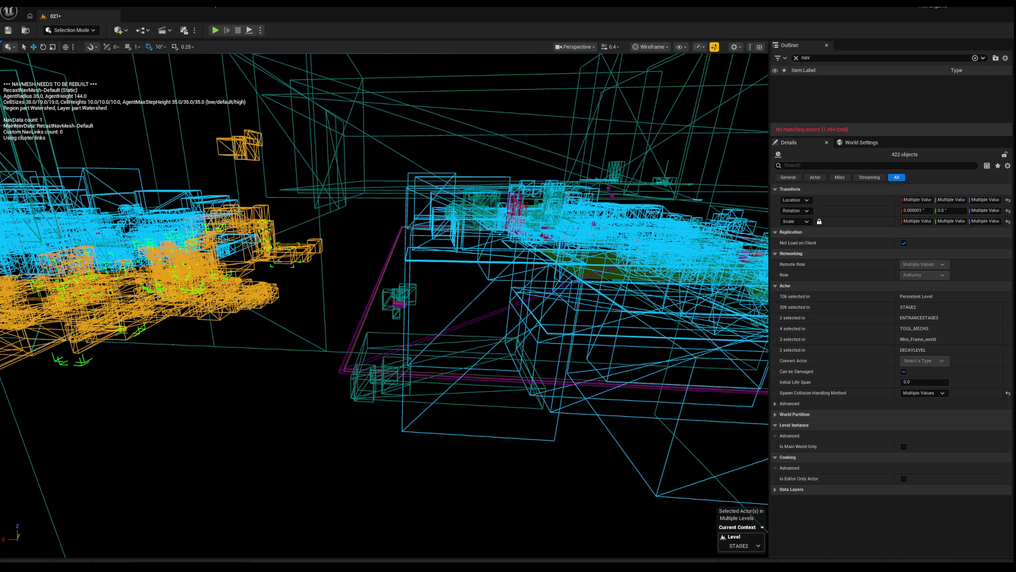
Inspect Box9141 and Rectangle31, then return to the 422-object selection.
left_click(173, 342)
right_click(173, 344)
key("Escape")
key("f")
mouse_move(296, 370)
left_mouse_down()
mouse_move(287, 428)
mouse_move(383, 397)
mouse_move(414, 407)
left_mouse_up()
left_click(373, 393)
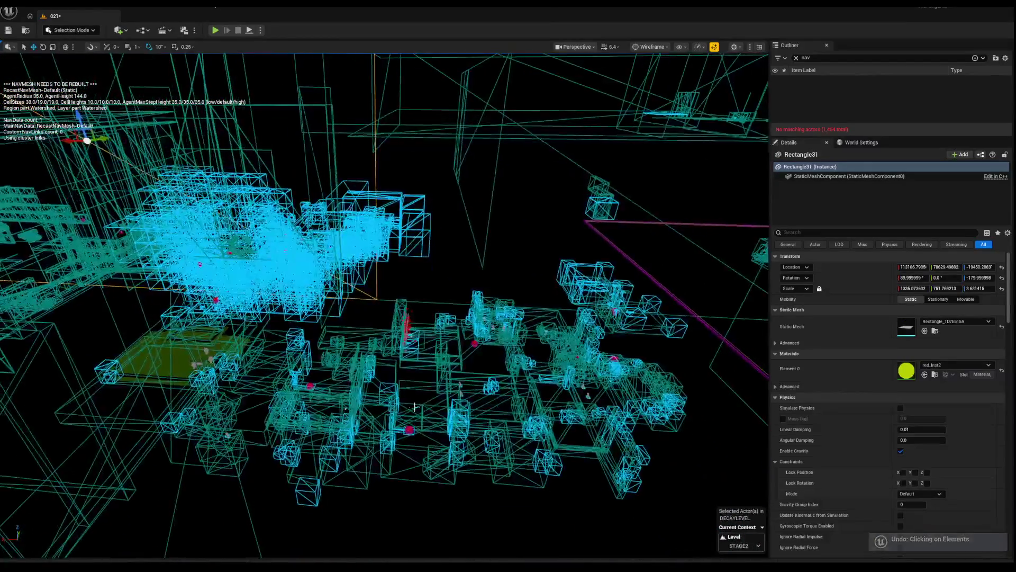
key("ctrl+a")
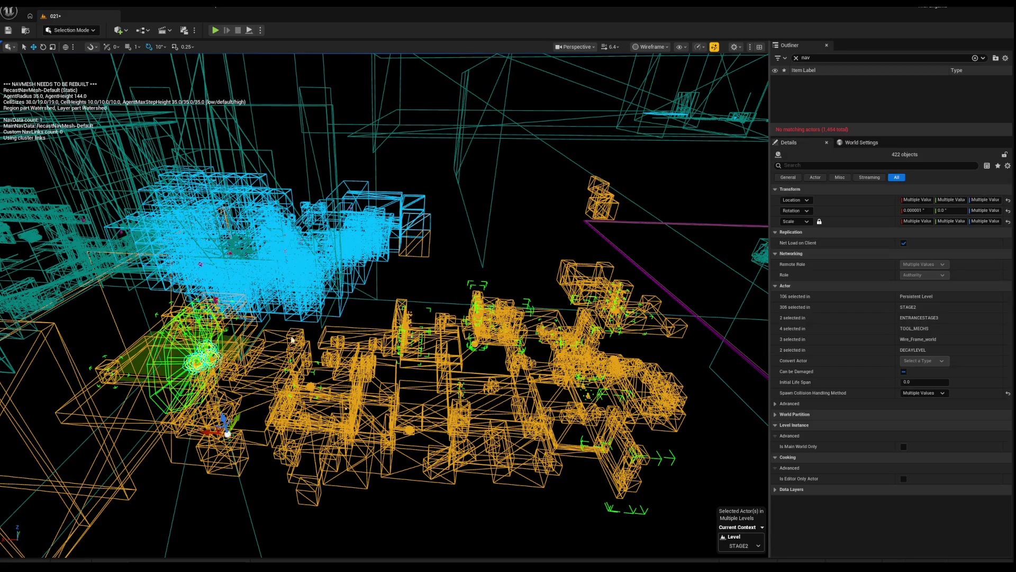
Inspect Box4898, Box4491, Box4522 and Box5252 one at a time.
left_click(345, 408)
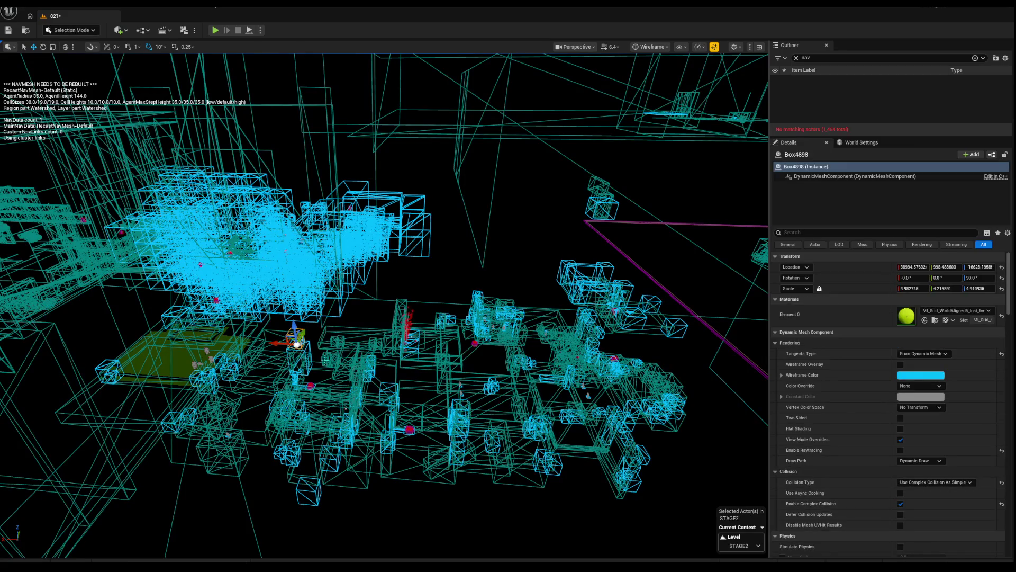
left_click(280, 364)
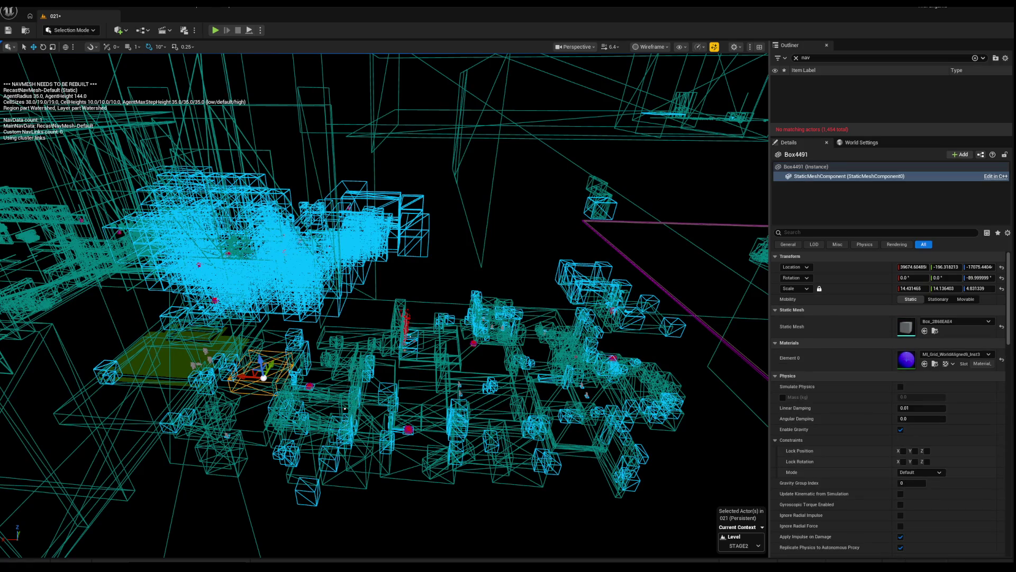
left_click(205, 365)
scroll(369, 279, "up", 10)
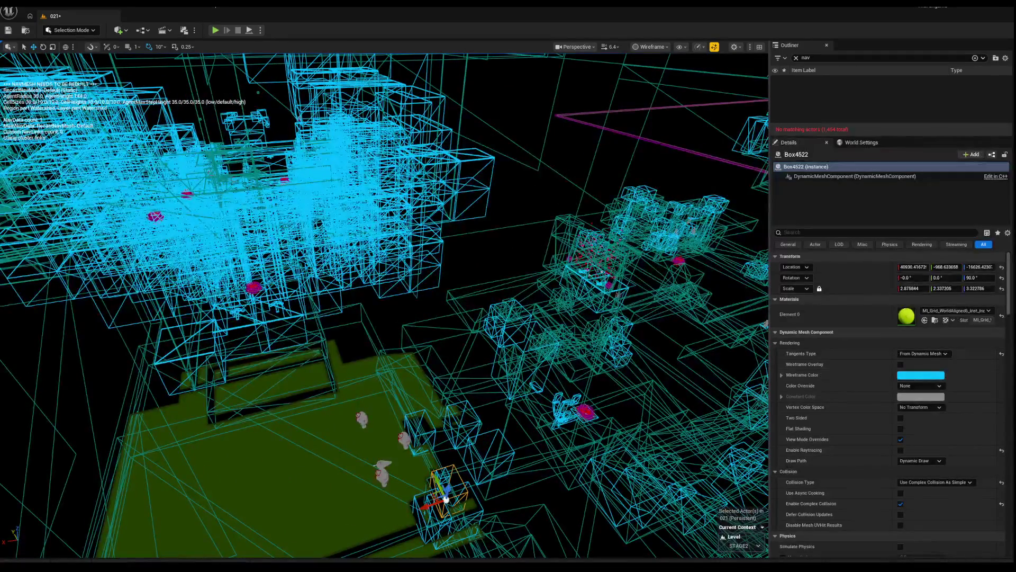
left_click(380, 265)
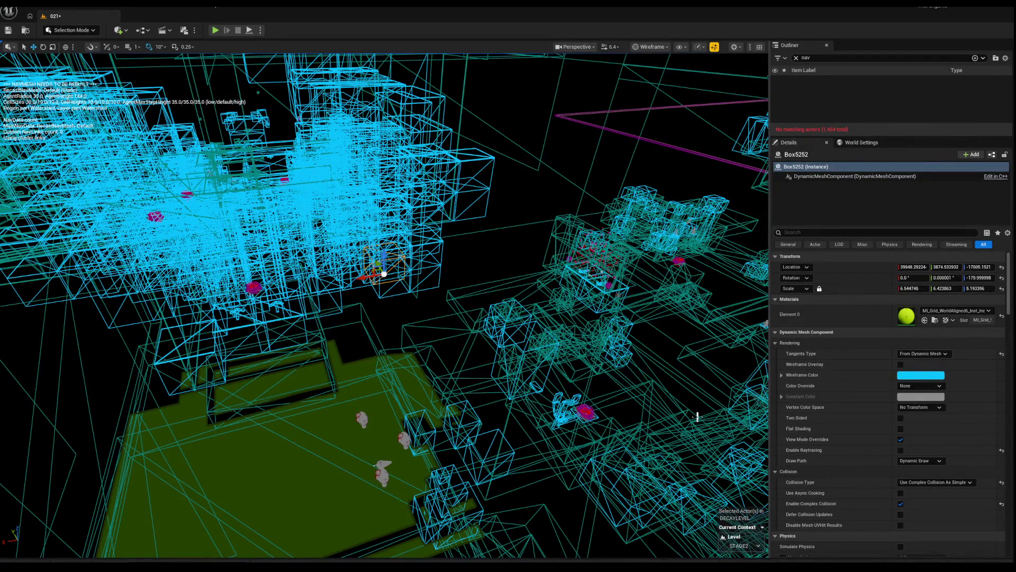
mouse_move(598, 270)
left_mouse_down()
mouse_move(551, 413)
mouse_move(484, 197)
left_mouse_up()
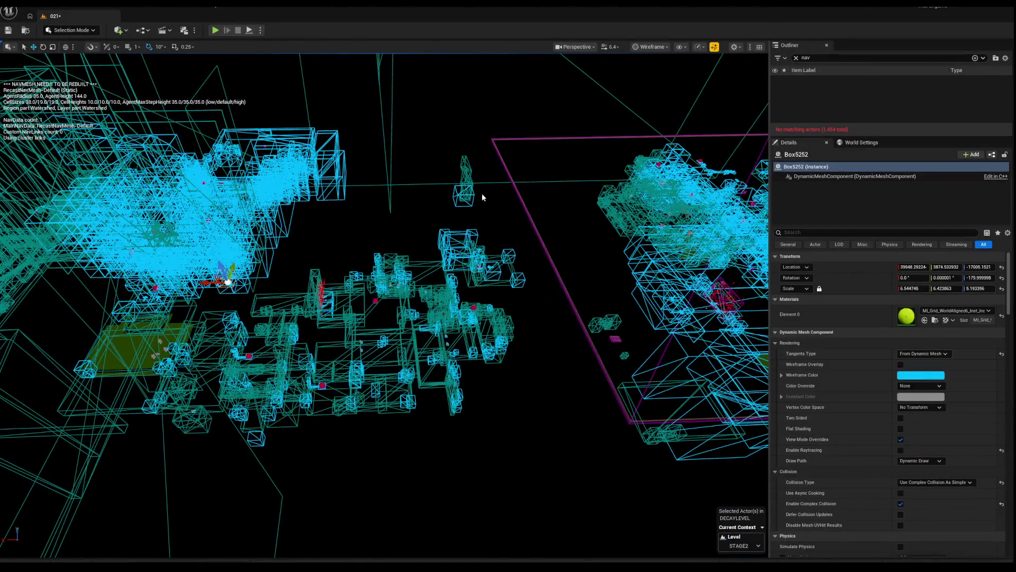
Frame Box9144, select Box9131 alone, and preview it lit before returning to wireframe.
left_click(374, 340)
key("f")
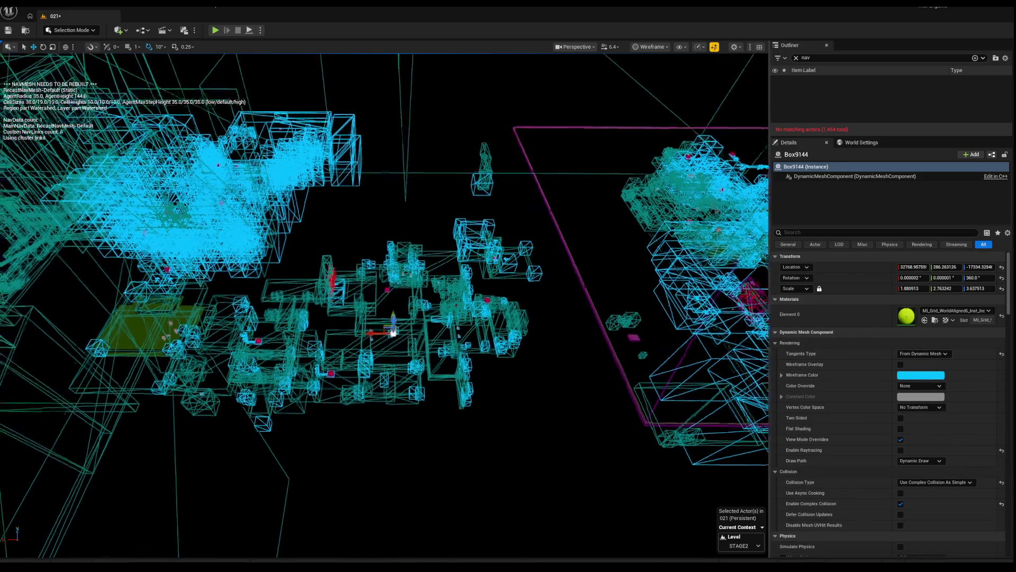
scroll(383, 306, "up", 5)
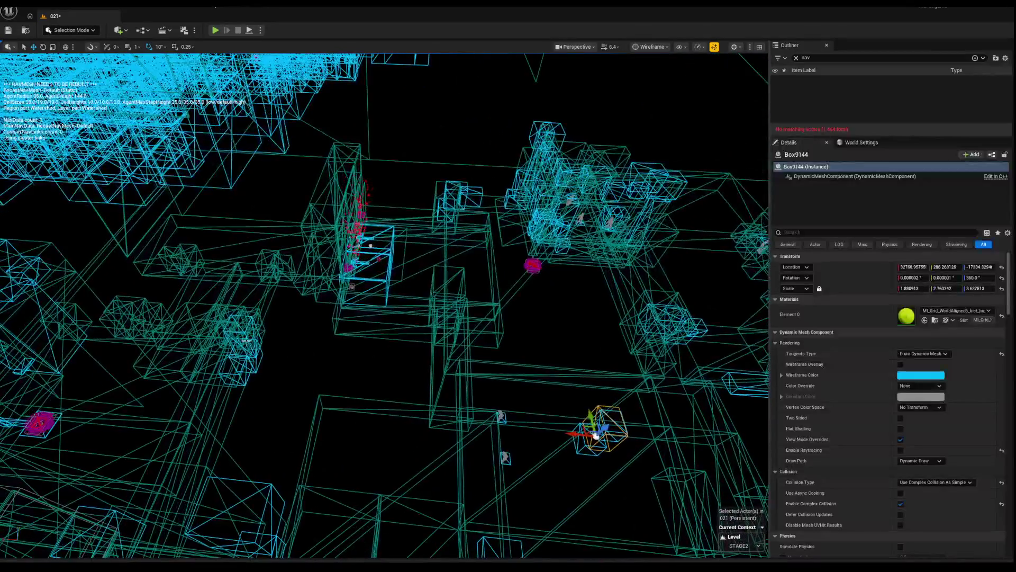
left_click(243, 355)
mouse_move(632, 398)
left_mouse_down()
mouse_move(625, 497)
mouse_move(609, 426)
mouse_move(632, 380)
mouse_move(624, 366)
mouse_move(469, 395)
mouse_move(428, 312)
mouse_move(538, 365)
mouse_move(369, 247)
mouse_move(367, 179)
left_mouse_up()
key("alt+4")
key("alt+2")
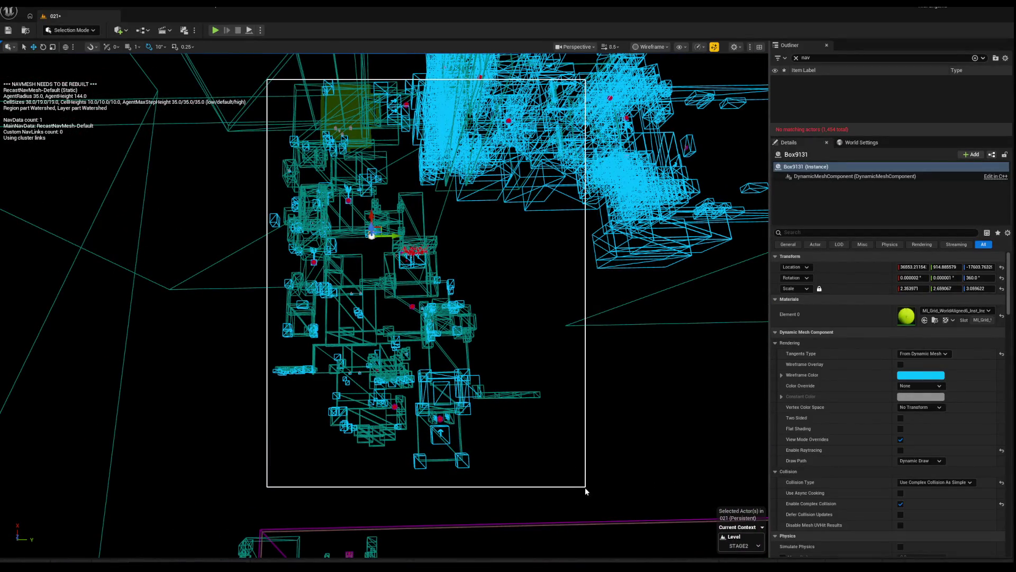
Sweep-select 828, then 1,207, then 1,212 geometry objects, and deselect everything.
left_click_drag(569, 492, 310, 220)
mouse_move(601, 456)
left_mouse_down()
mouse_move(642, 487)
mouse_move(624, 481)
left_mouse_up()
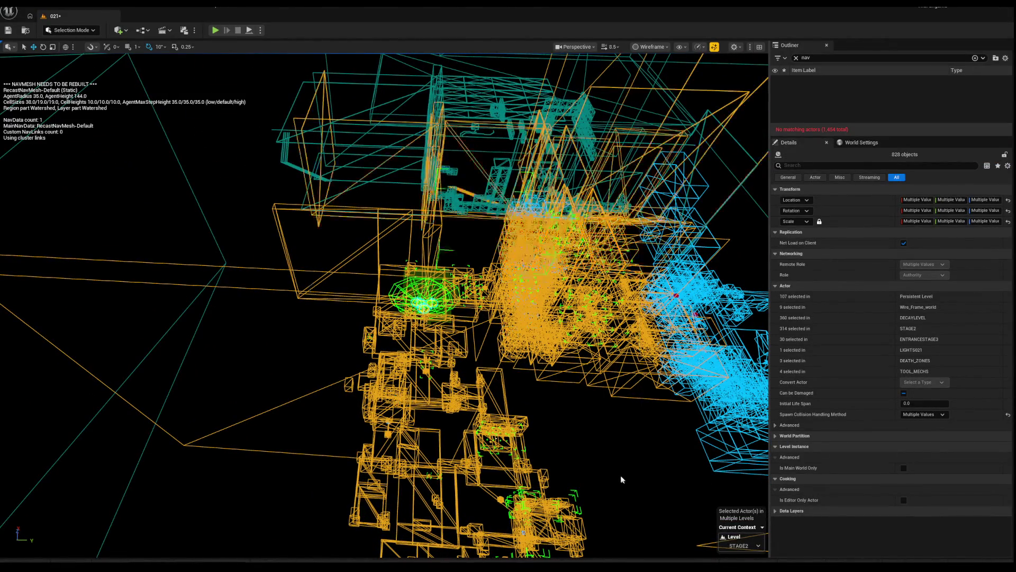
left_click_drag(275, 396, 275, 396)
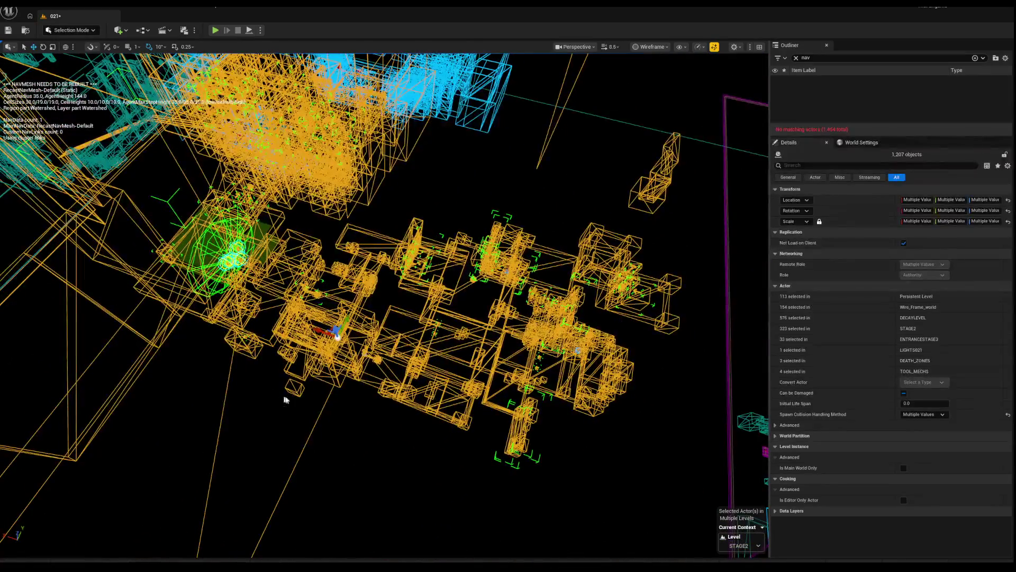
mouse_move(571, 268)
left_mouse_down()
mouse_move(492, 333)
mouse_move(590, 438)
left_mouse_up()
key("Escape")
left_click_drag(508, 318, 540, 349)
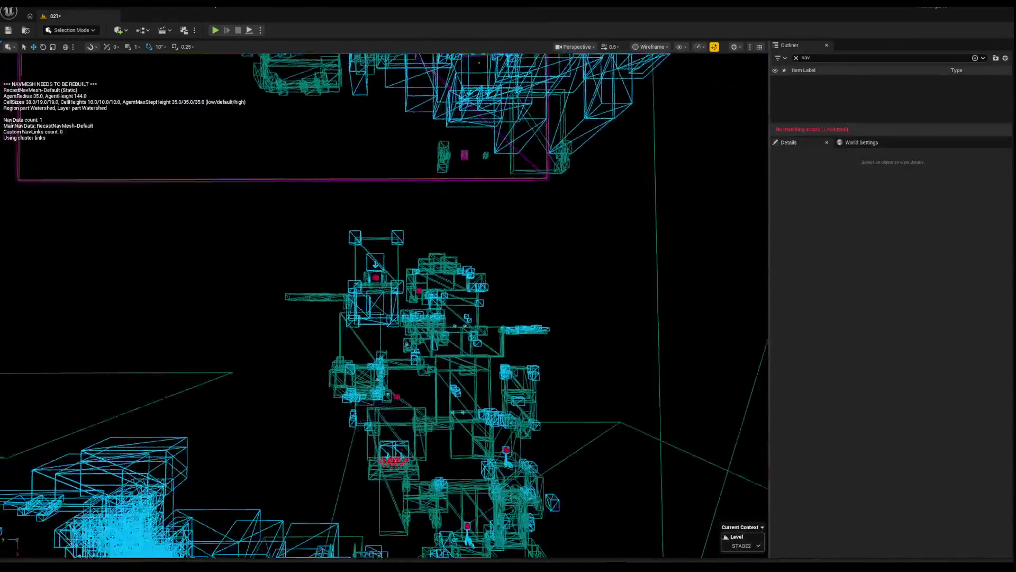
Select the central wireframe structure and remove the stray lines from the selection.
left_click_drag(227, 227, 691, 453)
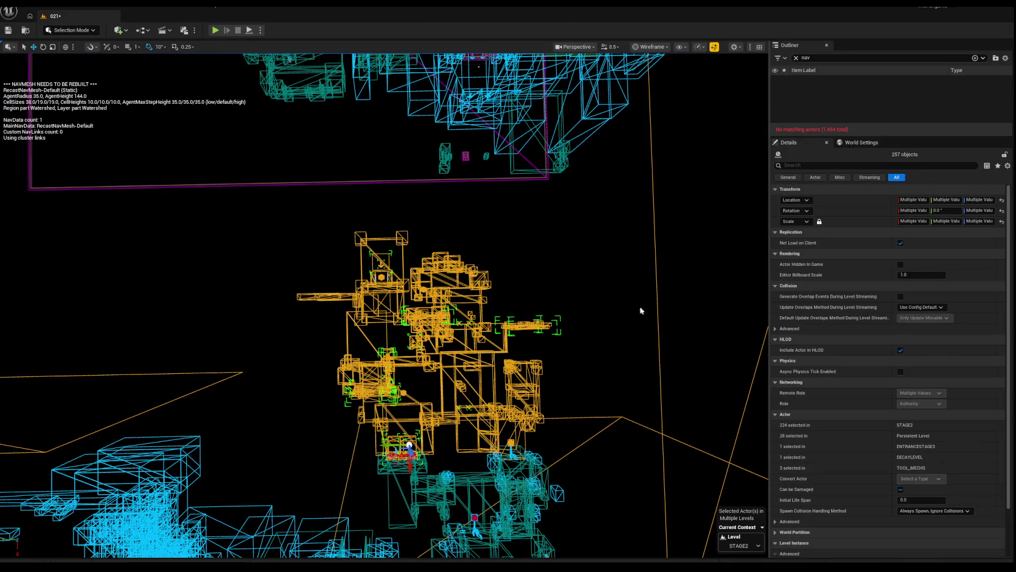
left_click(658, 297, "ctrl")
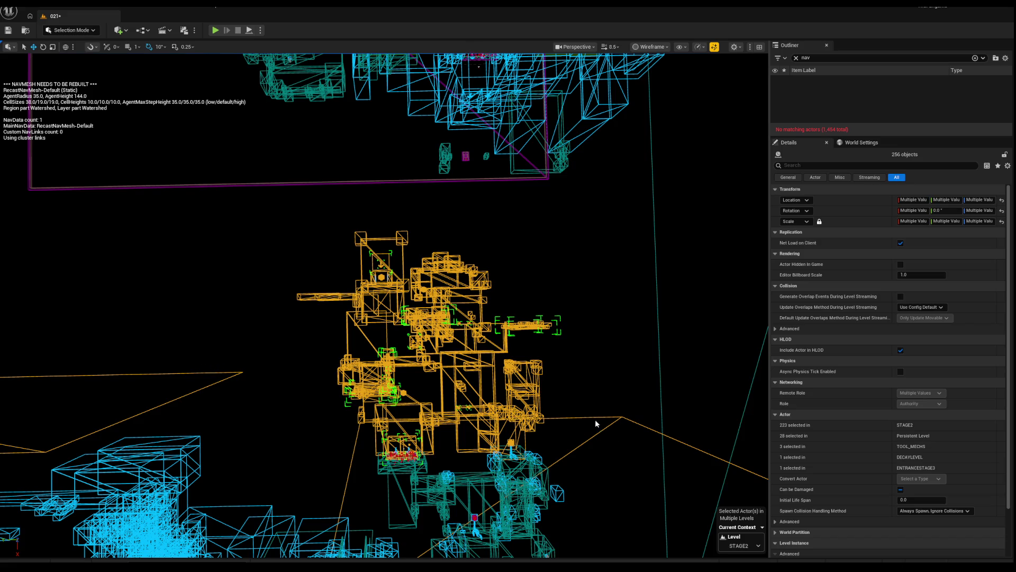
left_click(626, 418, "ctrl")
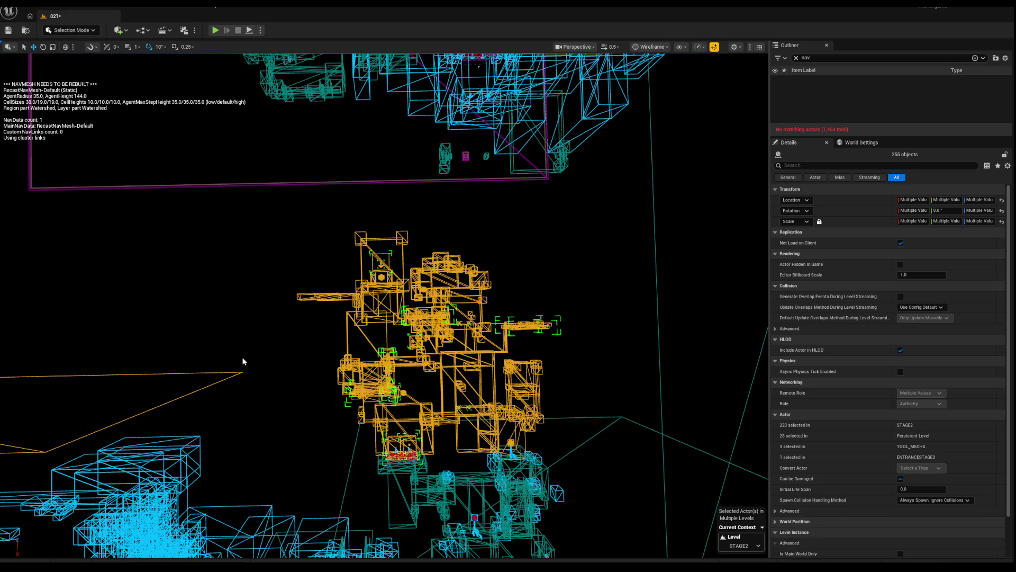
left_click(236, 373, "ctrl")
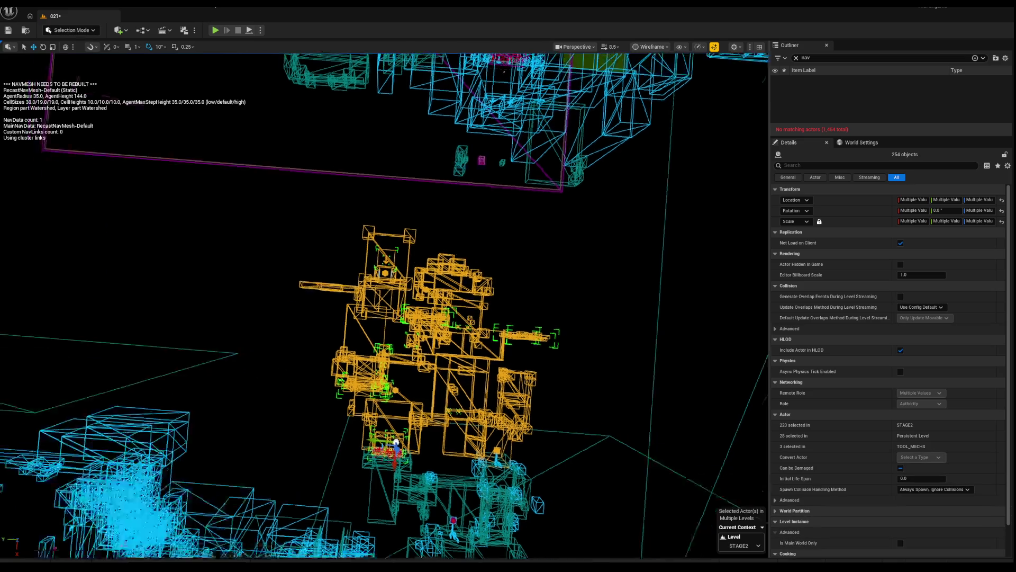
right_click(304, 326)
type("w")
left_click_drag(291, 325, 377, 318)
Add the upper structure and the geometry around the green floor to the selection.
left_click_drag(221, 191, 490, 263)
mouse_move(187, 198)
left_mouse_down()
mouse_move(563, 311)
mouse_move(545, 295)
mouse_move(567, 286)
left_mouse_up()
mouse_move(229, 264)
left_mouse_down()
mouse_move(253, 253)
mouse_move(229, 264)
mouse_move(594, 386)
mouse_move(581, 402)
left_mouse_up()
left_click_drag(195, 366, 195, 366)
mouse_move(187, 268)
left_mouse_down()
mouse_move(586, 445)
mouse_move(595, 417)
left_mouse_up()
mouse_move(249, 268)
left_mouse_down()
mouse_move(621, 436)
mouse_move(595, 443)
left_mouse_up()
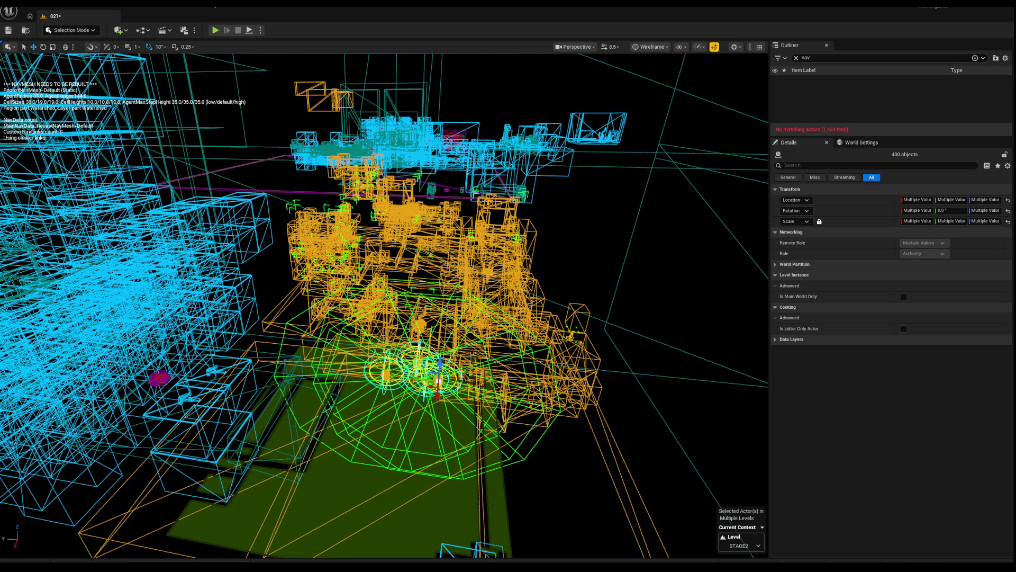
Save the level and hide the selected orange structure.
key("f")
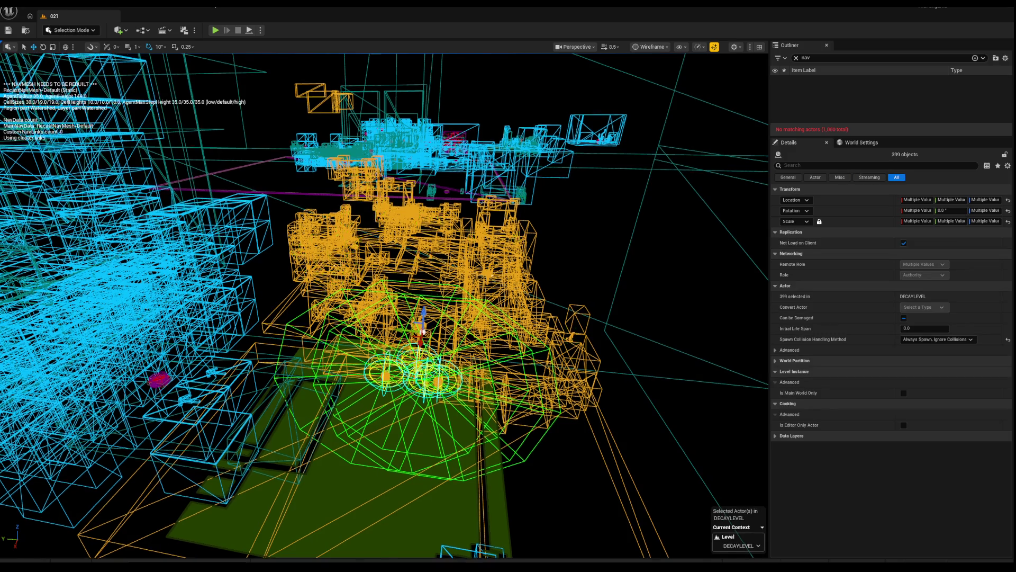
scroll(385, 307, "up", 10)
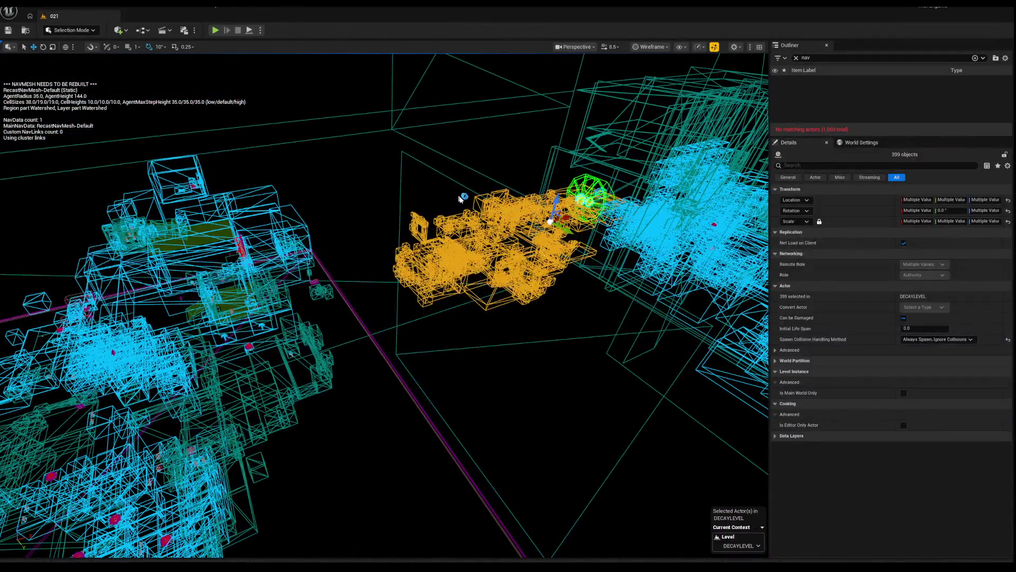
left_click_drag(261, 151, 176, 186)
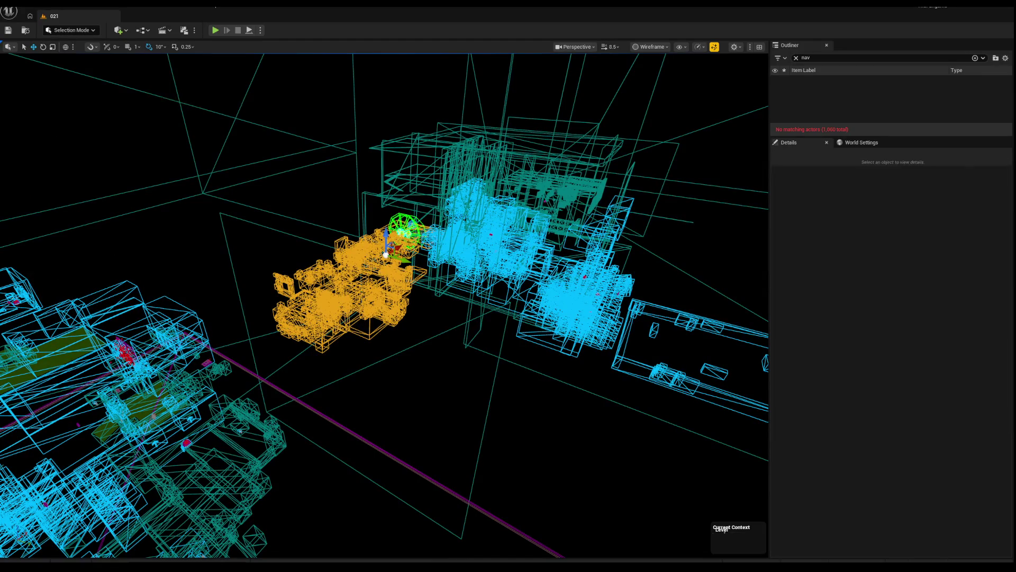
key("Delete")
Fly around the remaining green-and-purple arena and view it fully lit.
mouse_move(251, 200)
left_mouse_down()
mouse_move(243, 225)
mouse_move(90, 152)
left_mouse_up()
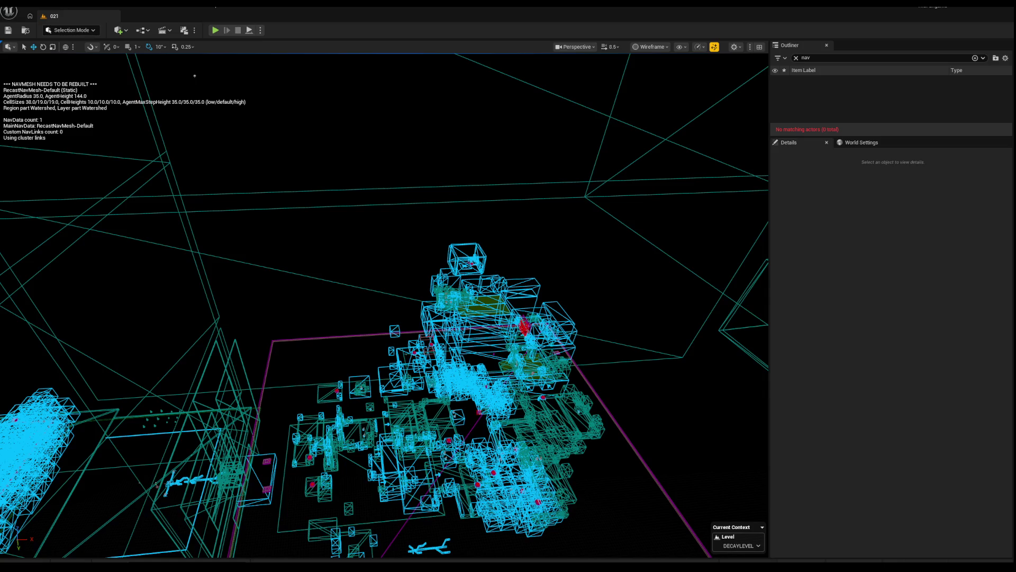
left_click_drag(89, 151, 79, 154)
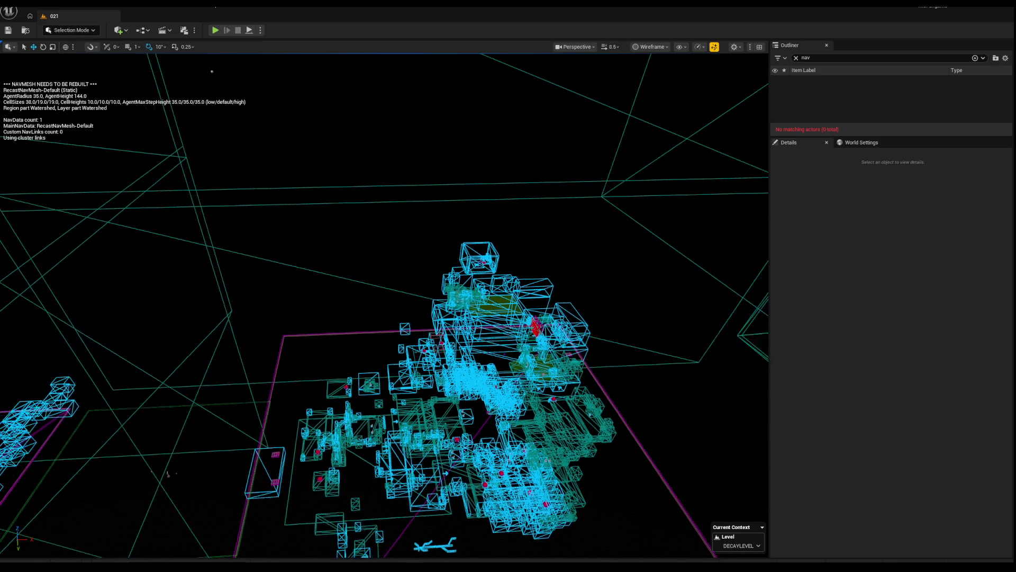
mouse_move(310, 212)
left_mouse_down()
mouse_move(225, 243)
mouse_move(259, 200)
left_mouse_up()
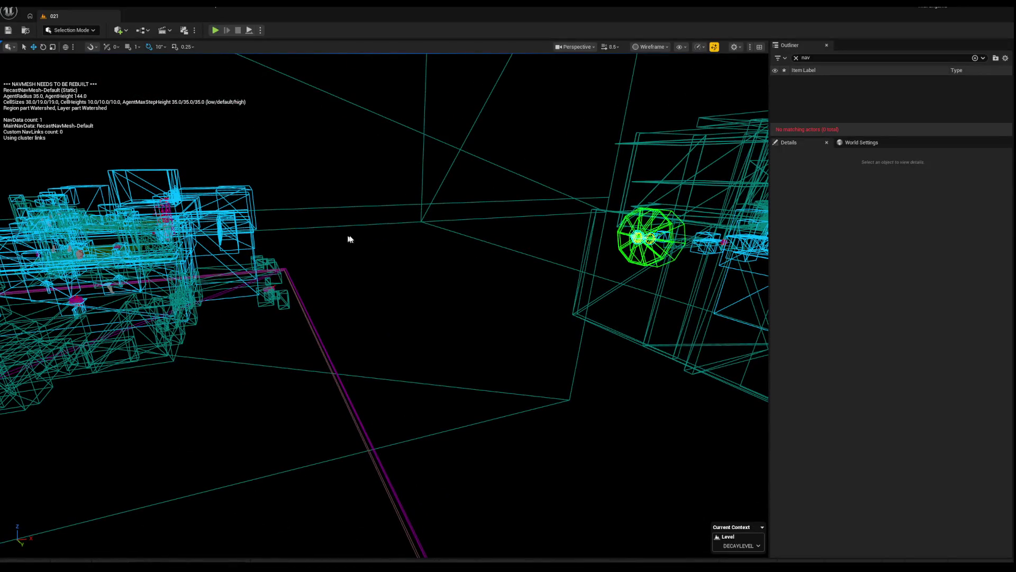
mouse_move(382, 230)
left_mouse_down()
mouse_move(375, 198)
mouse_move(387, 223)
left_mouse_up()
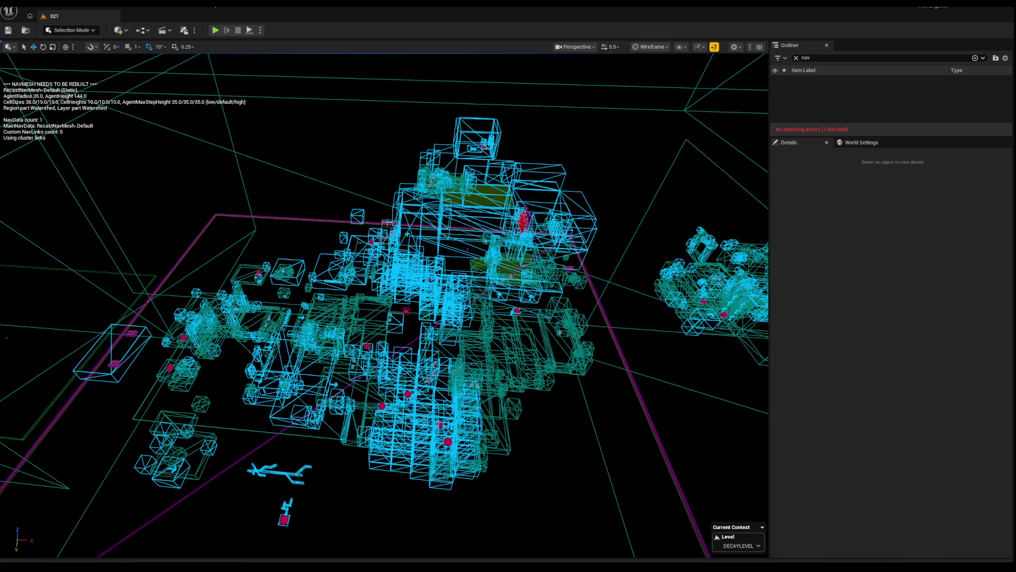
mouse_move(496, 291)
left_mouse_down()
mouse_move(446, 306)
mouse_move(434, 262)
left_mouse_up()
key("alt+4")
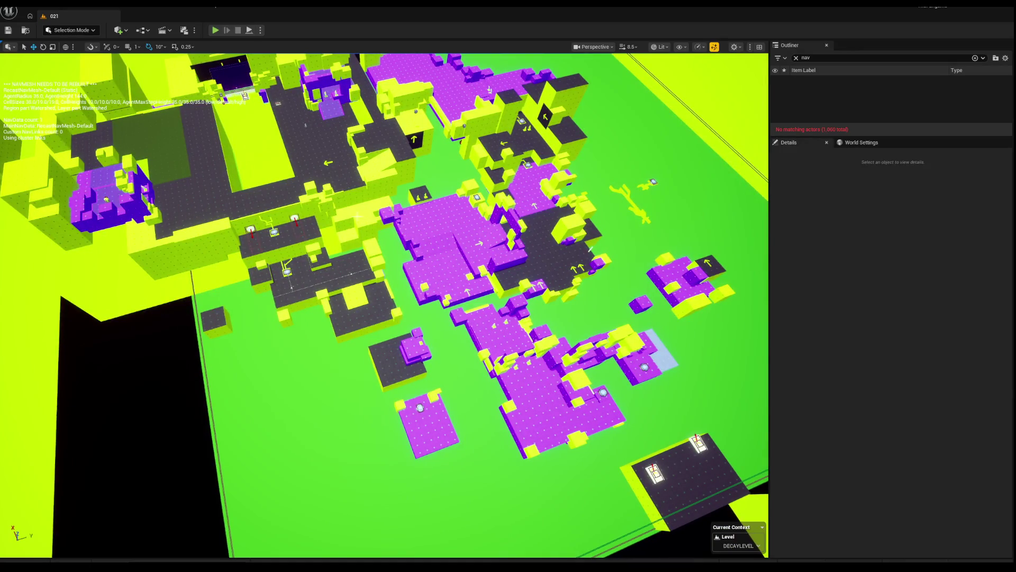
left_click_drag(747, 95, 747, 93)
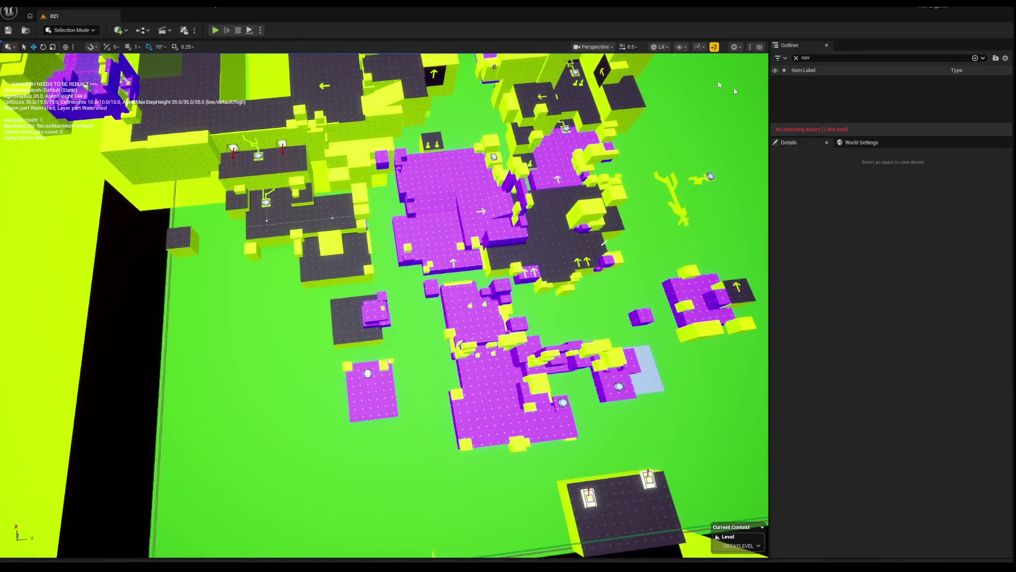
left_click(594, 47)
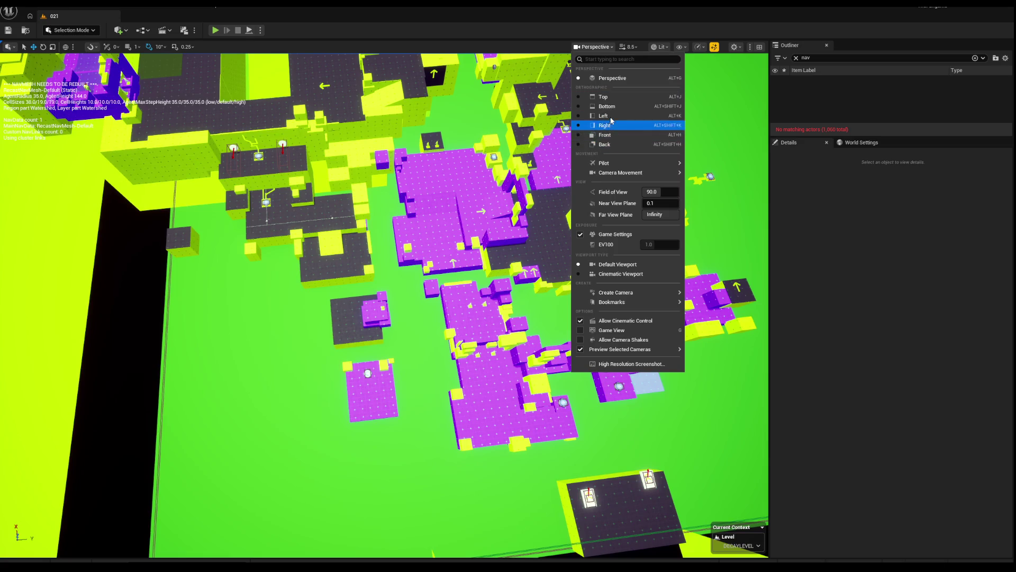
left_click(614, 100)
left_click_drag(465, 172, 445, 157)
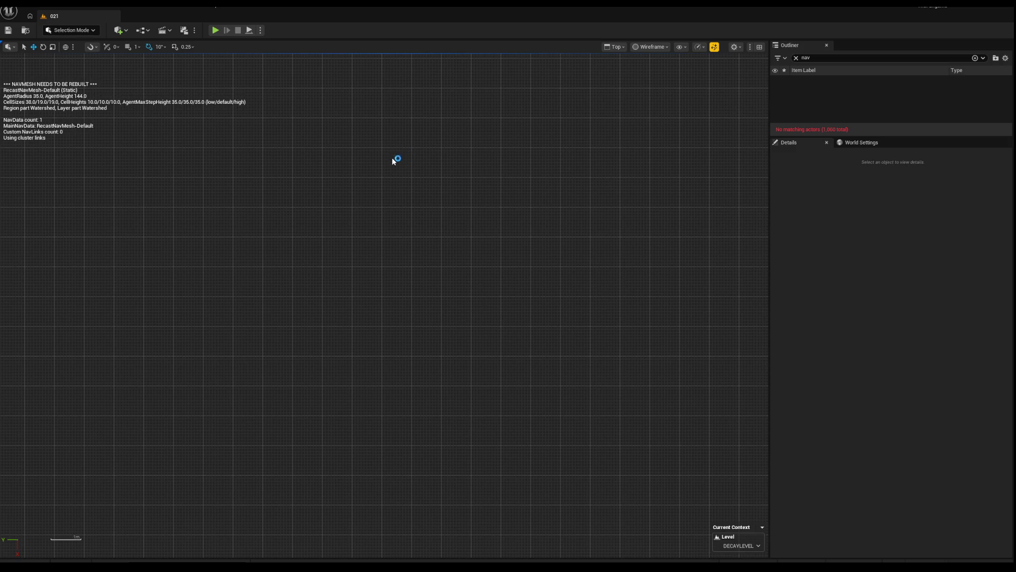
scroll(410, 290, "up", 4)
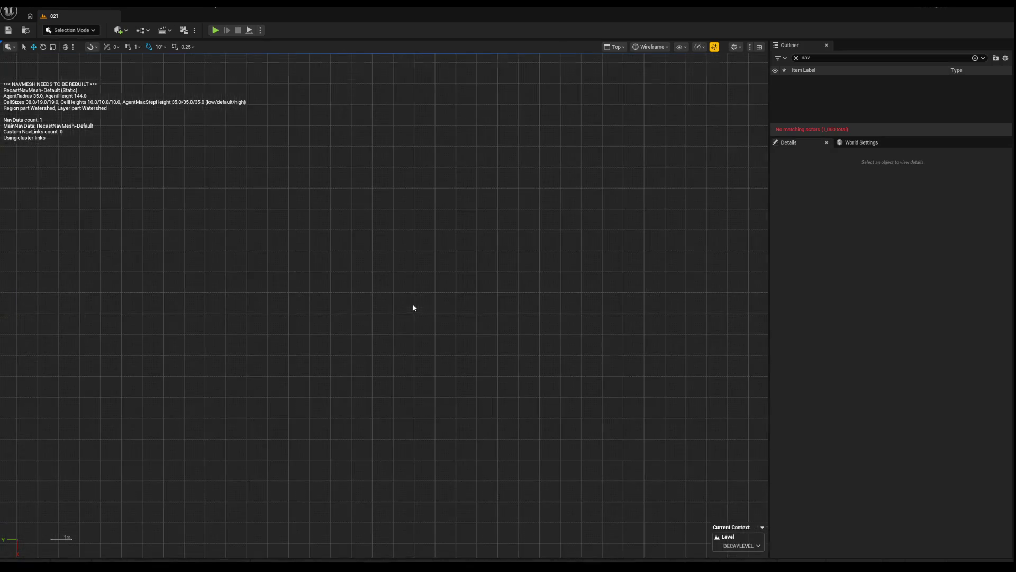
scroll(410, 291, "down", 3)
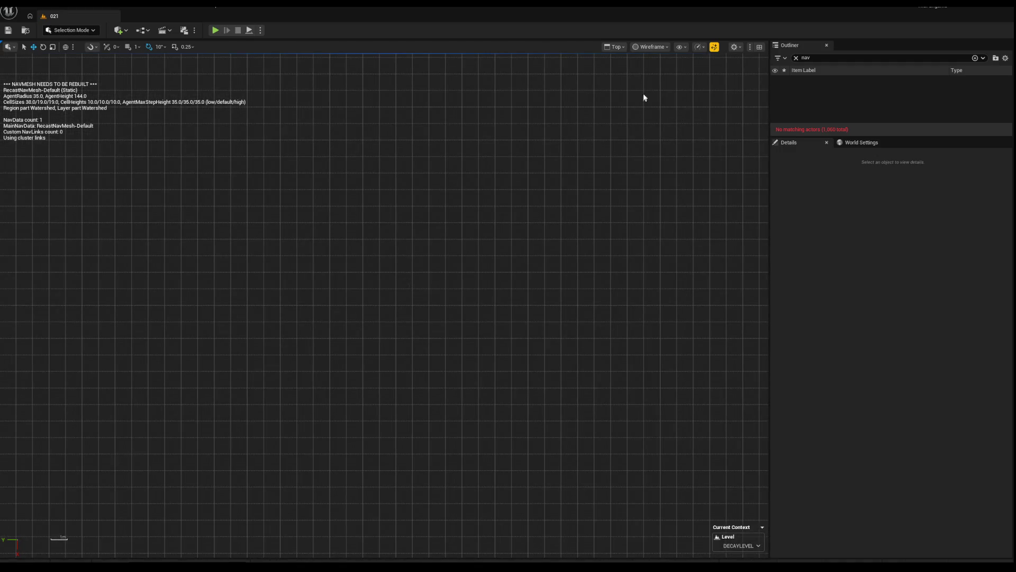
left_click(654, 48)
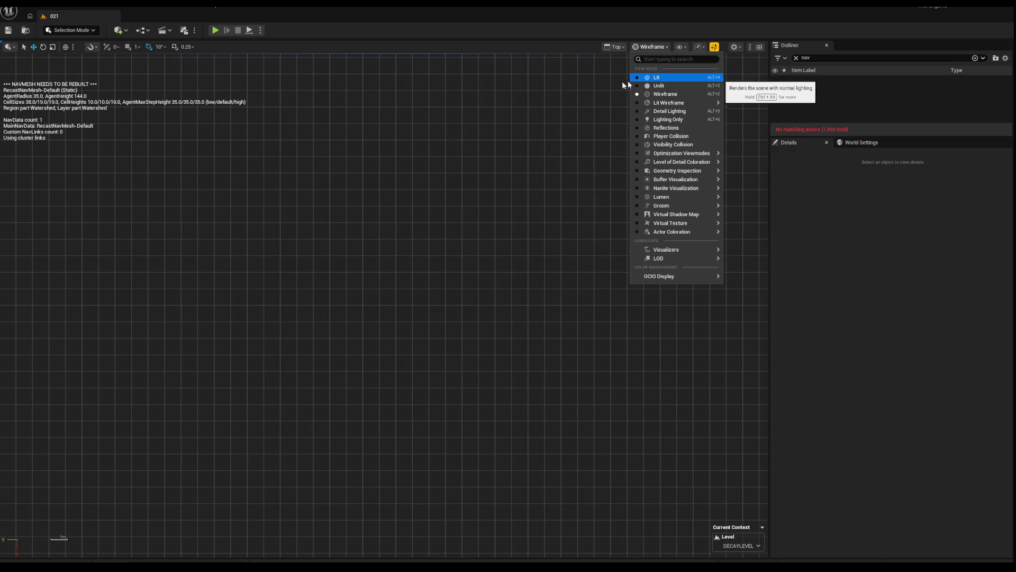
left_click(651, 79)
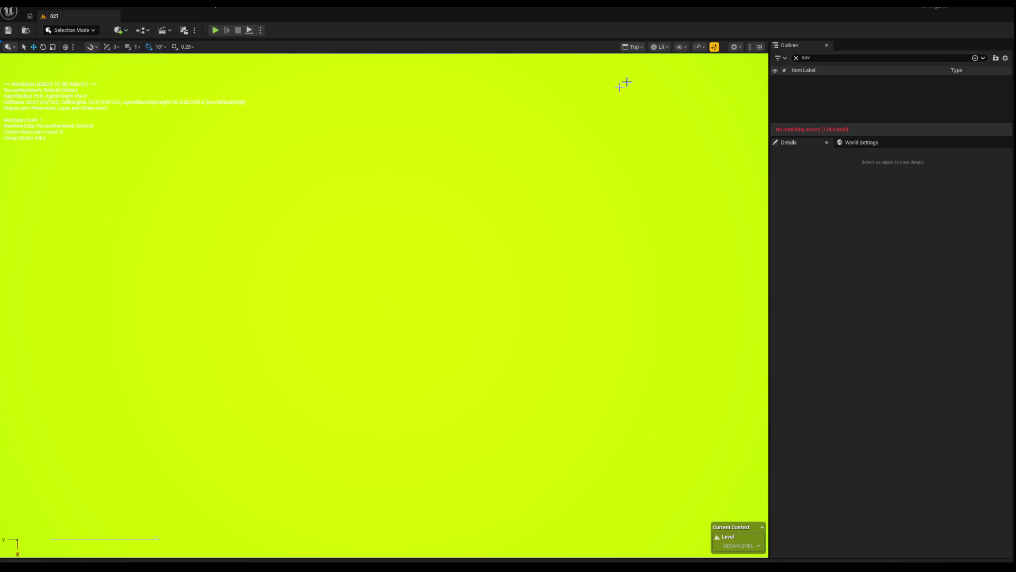
left_click(662, 47)
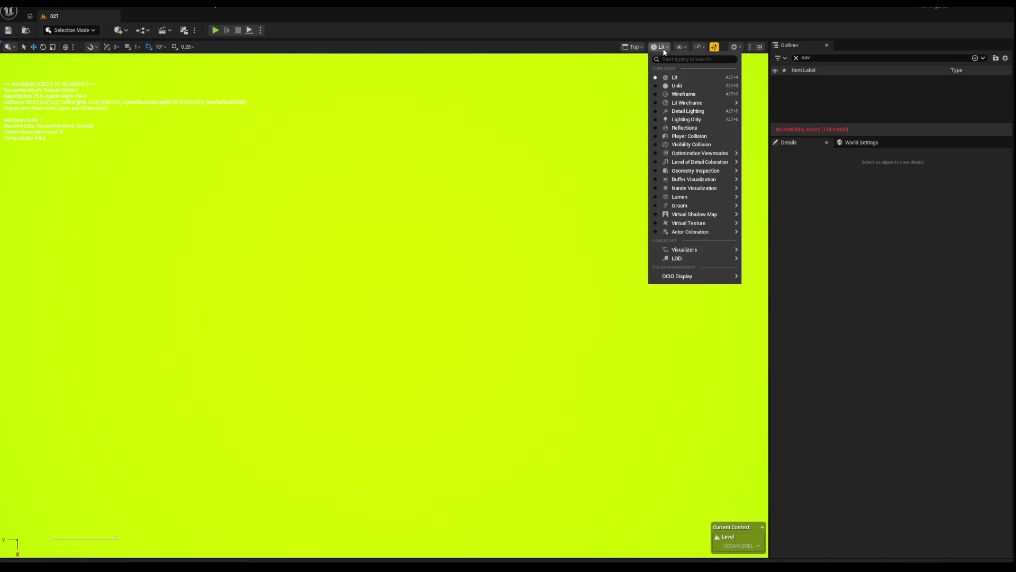
left_click(689, 93)
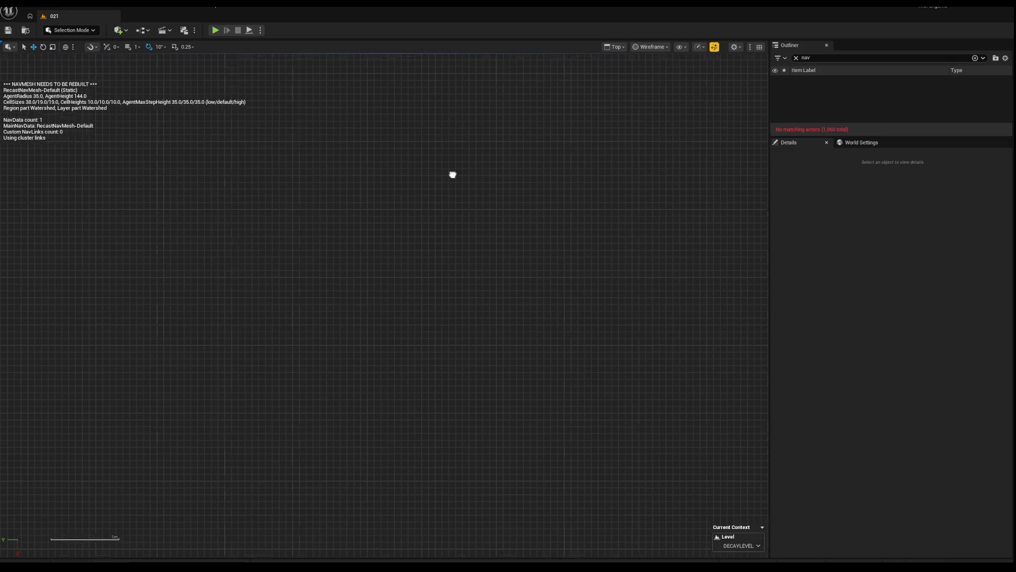
left_click(645, 48)
mouse_move(677, 181)
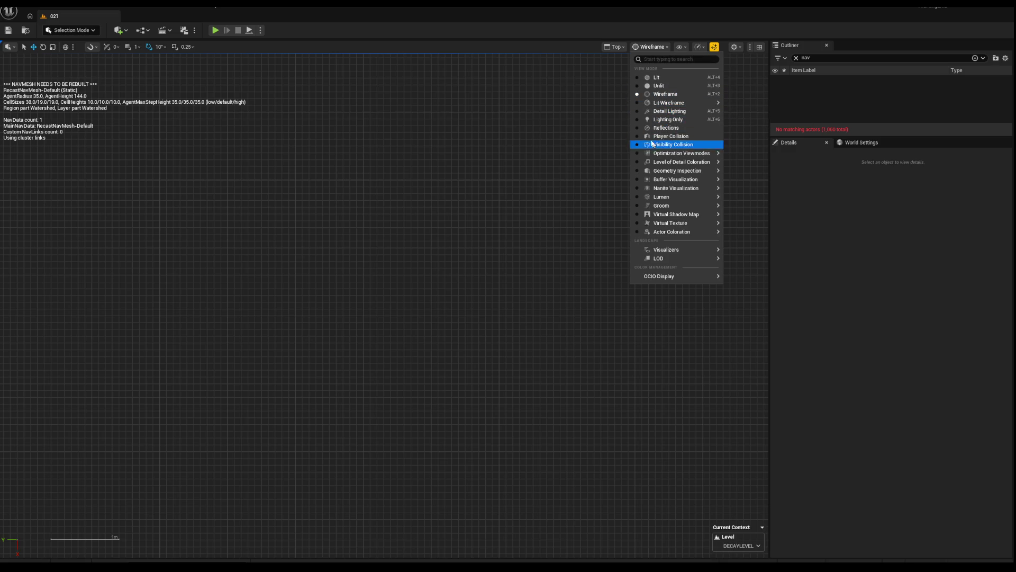
left_click(614, 46)
left_click(626, 80)
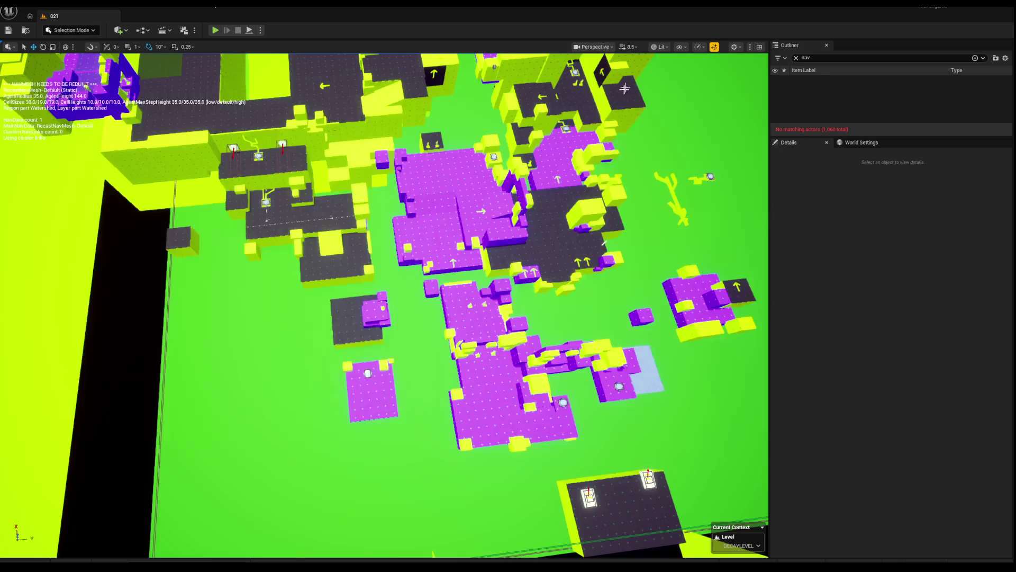
In Wireframe, marquee-select the main play area's geometry in passes until 999 actors are selected.
mouse_move(385, 305)
left_mouse_down()
mouse_move(372, 241)
mouse_move(377, 309)
mouse_move(460, 551)
mouse_move(388, 187)
left_mouse_up()
key("alt+2")
scroll(384, 305, "up", 5)
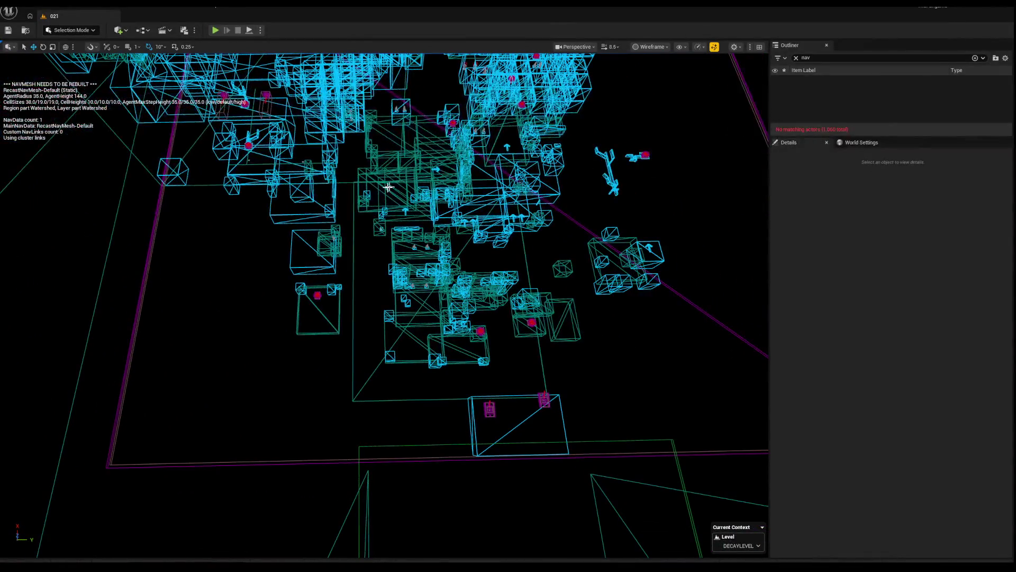
left_click(337, 306)
mouse_move(336, 306)
left_mouse_down()
mouse_move(339, 317)
mouse_move(349, 296)
mouse_move(303, 273)
mouse_move(356, 419)
mouse_move(256, 504)
mouse_move(454, 415)
mouse_move(549, 314)
mouse_move(588, 294)
mouse_move(524, 289)
mouse_move(536, 288)
left_mouse_up()
mouse_move(227, 117)
left_mouse_down()
mouse_move(494, 374)
mouse_move(494, 515)
left_mouse_up()
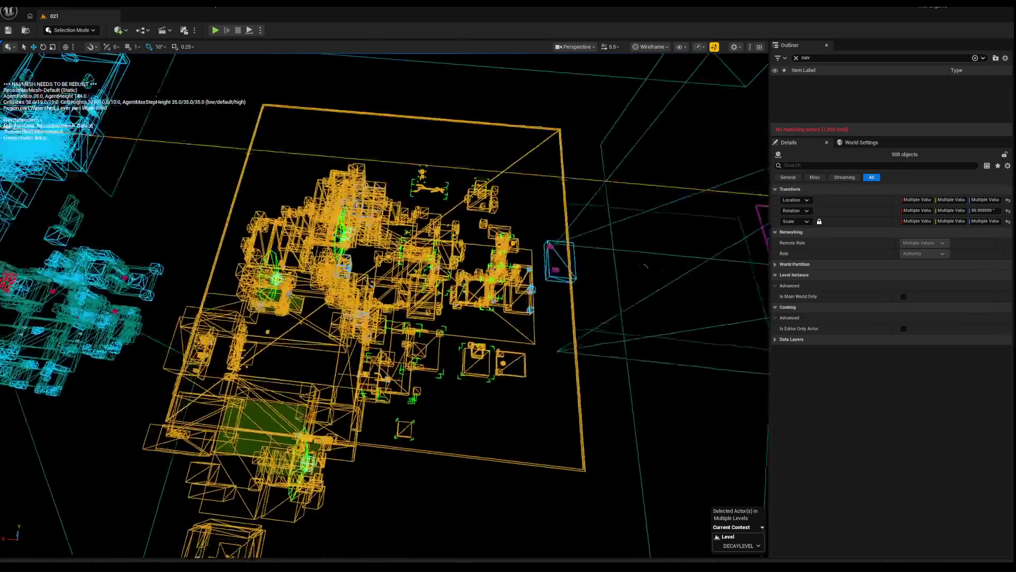
left_click_drag(268, 151, 535, 522)
mouse_move(309, 141)
left_mouse_down()
mouse_move(497, 465)
mouse_move(483, 470)
mouse_move(470, 422)
left_mouse_up()
scroll(413, 285, "up", 10)
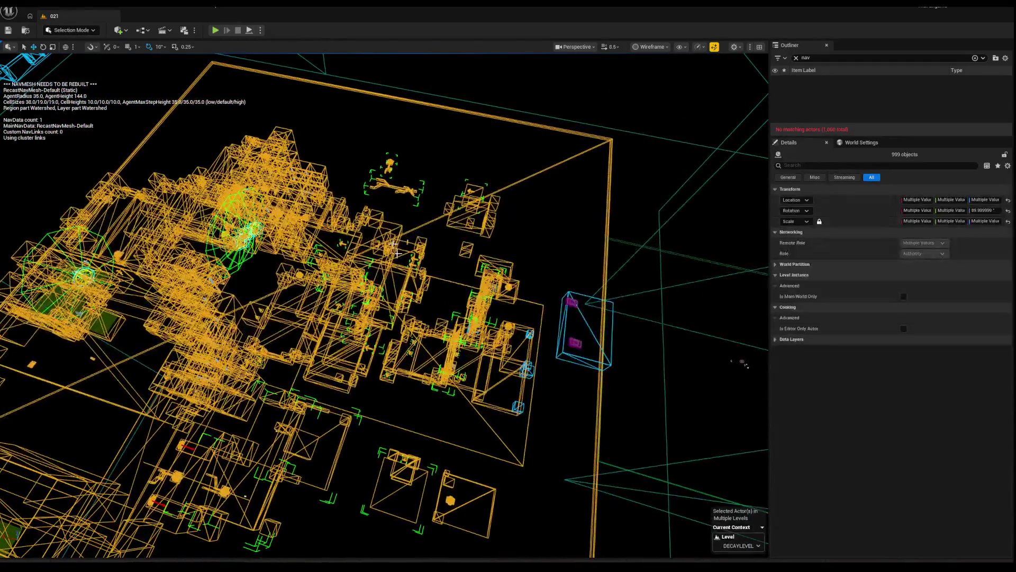